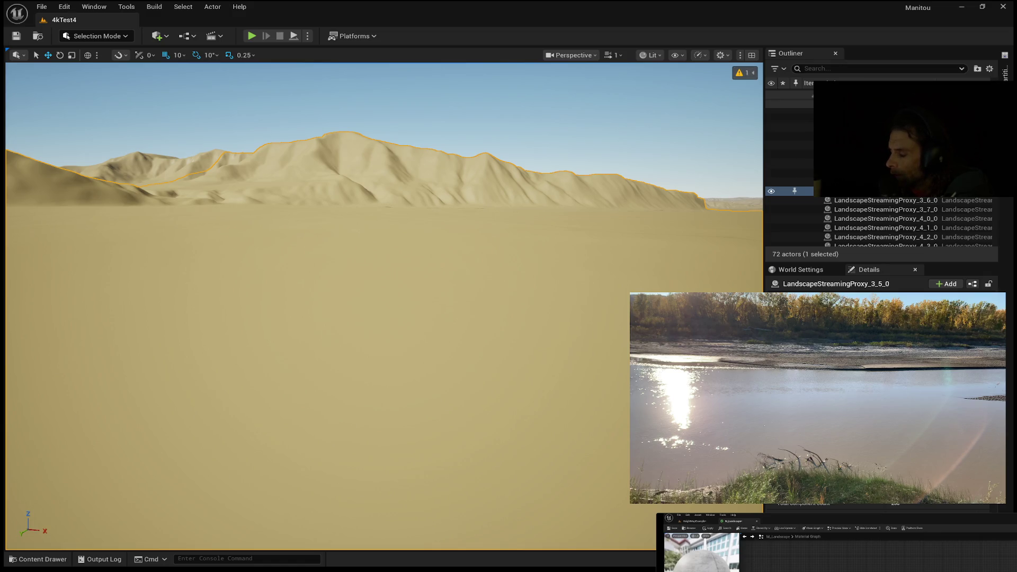
- Select the Landscape actor in the Outliner to show its details
scroll(880, 223, up, 5)
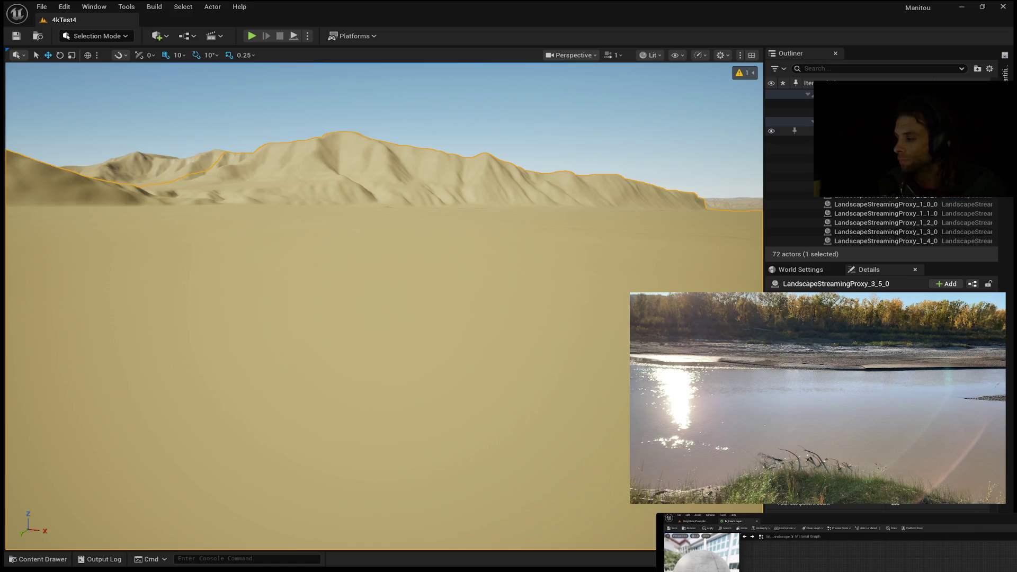
click(794, 122)
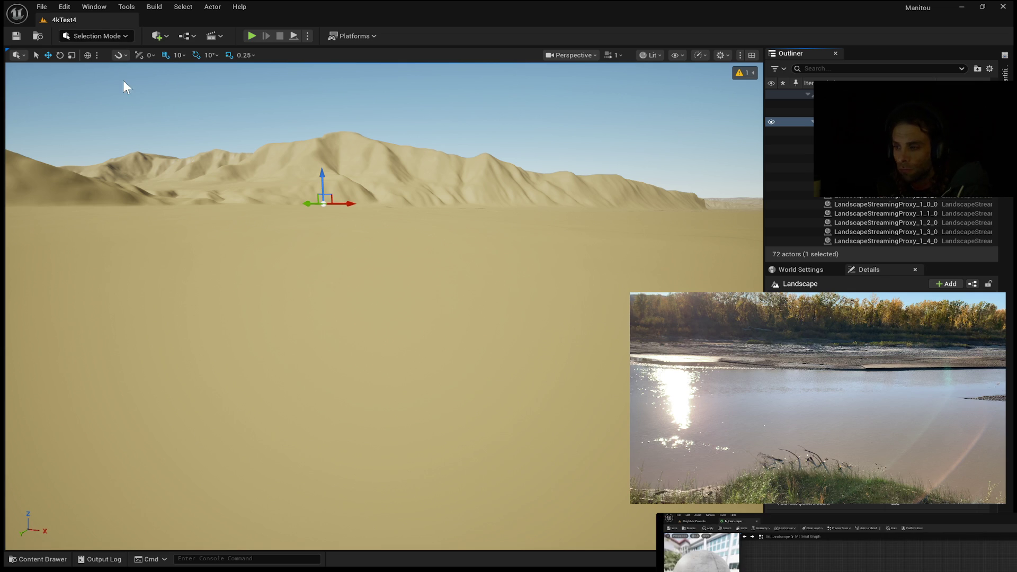
- Enter Landscape Mode and show the Paint tools with sediment, Height and Grass layers
key(shift+2)
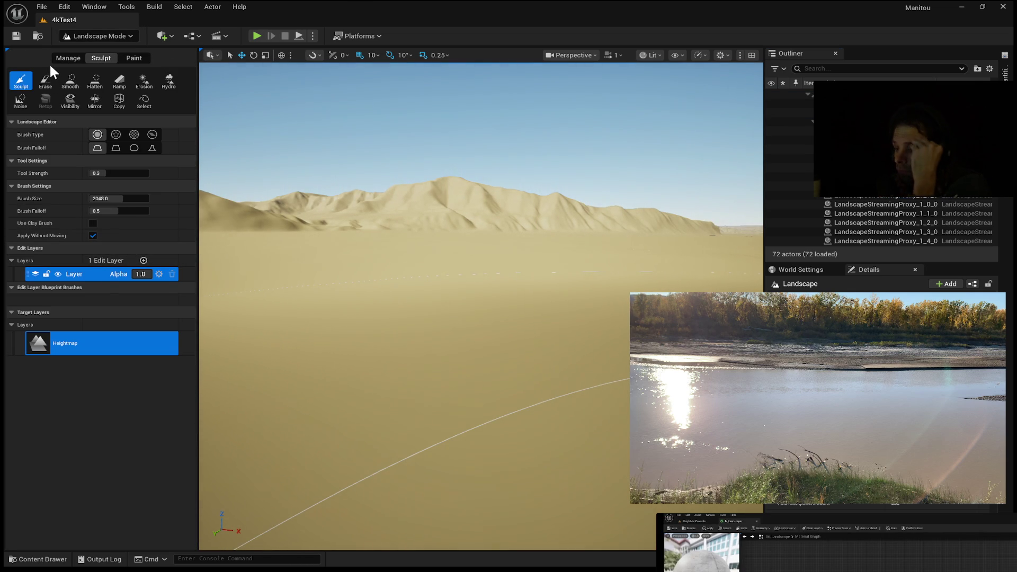
click(132, 55)
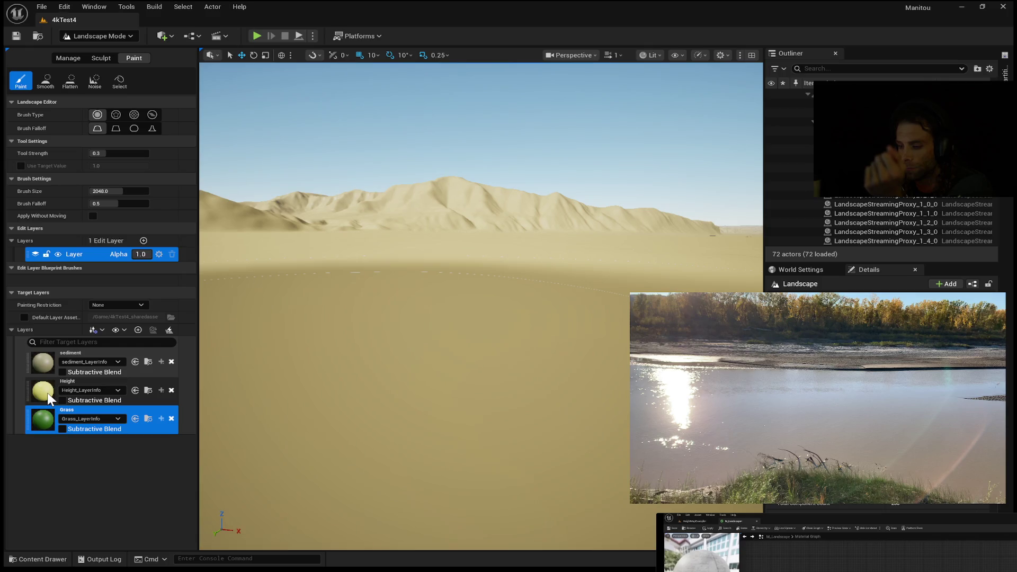
- Target the Height layer for painting, then bring up the RockyBeige material editor
click(96, 399)
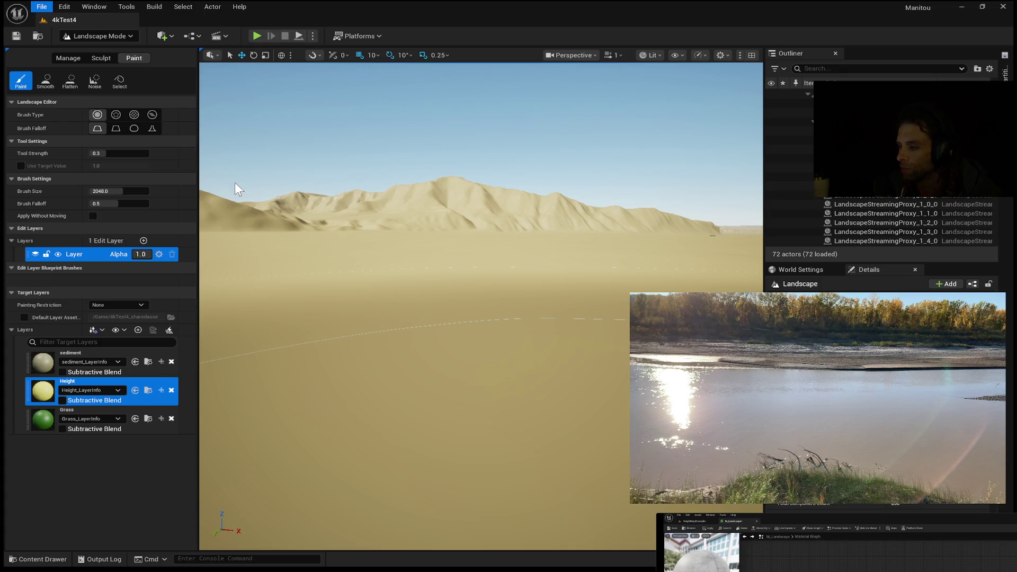
key(alt+Tab)
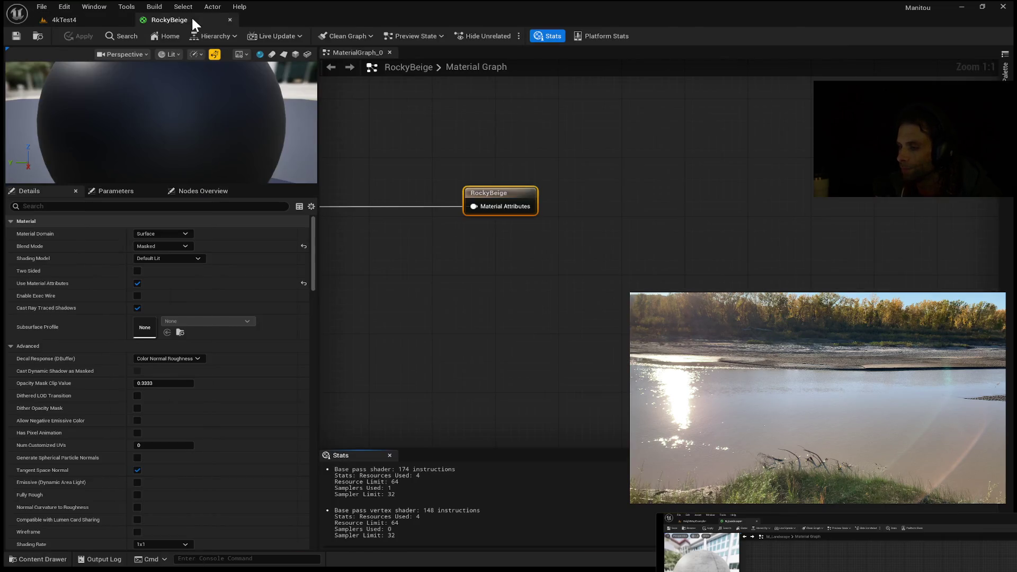
- Pan the RockyBeige graph from the Height node to the sediment node, then return to 4kTest4
mouse_move(626, 243)
mouse_down()
mouse_move(884, 249)
mouse_move(642, 266)
mouse_up()
scroll(642, 268, down, 5)
scroll(540, 280, up, 5)
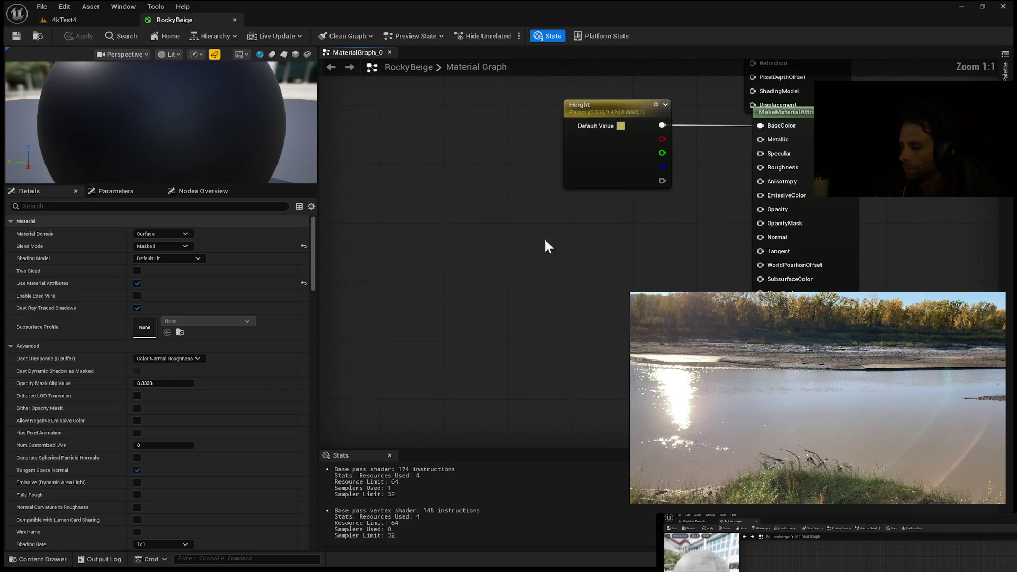
drag(535, 190, 549, 234)
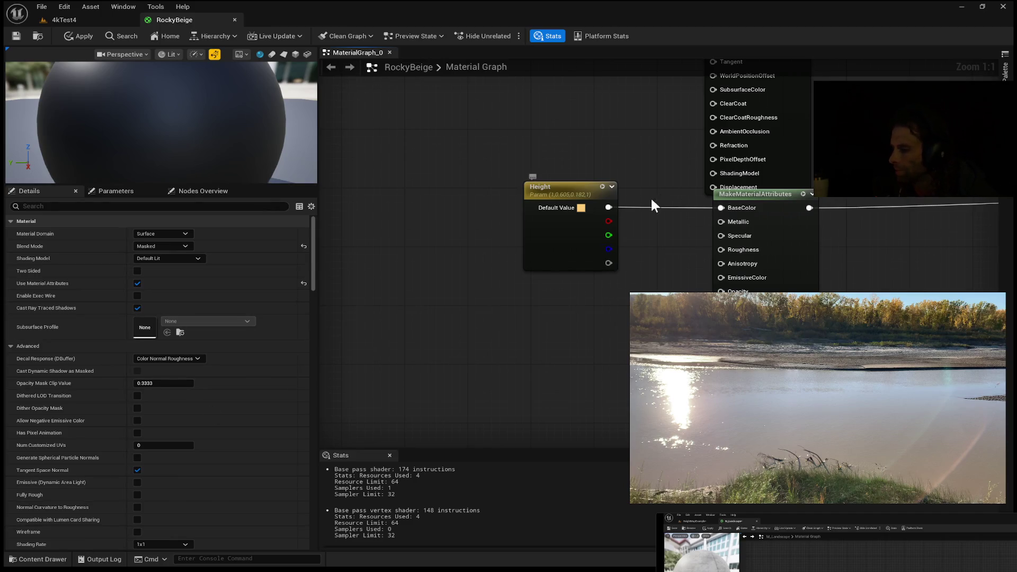
mouse_move(655, 167)
mouse_down()
mouse_move(641, 64)
mouse_move(651, 31)
mouse_move(657, 79)
mouse_move(662, 69)
mouse_up()
mouse_move(643, 185)
mouse_down()
mouse_move(652, 263)
mouse_move(632, 197)
mouse_up()
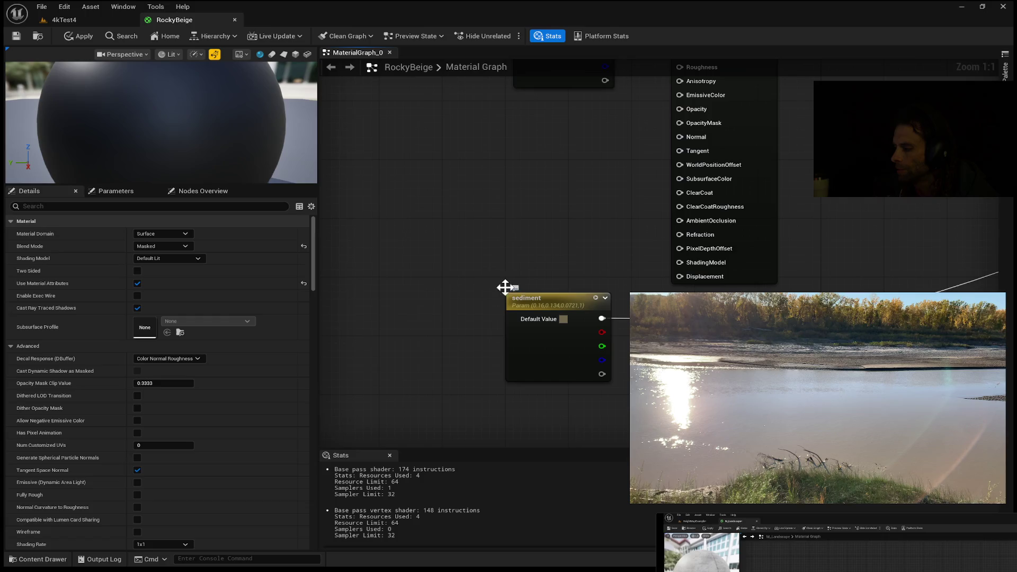
click(65, 19)
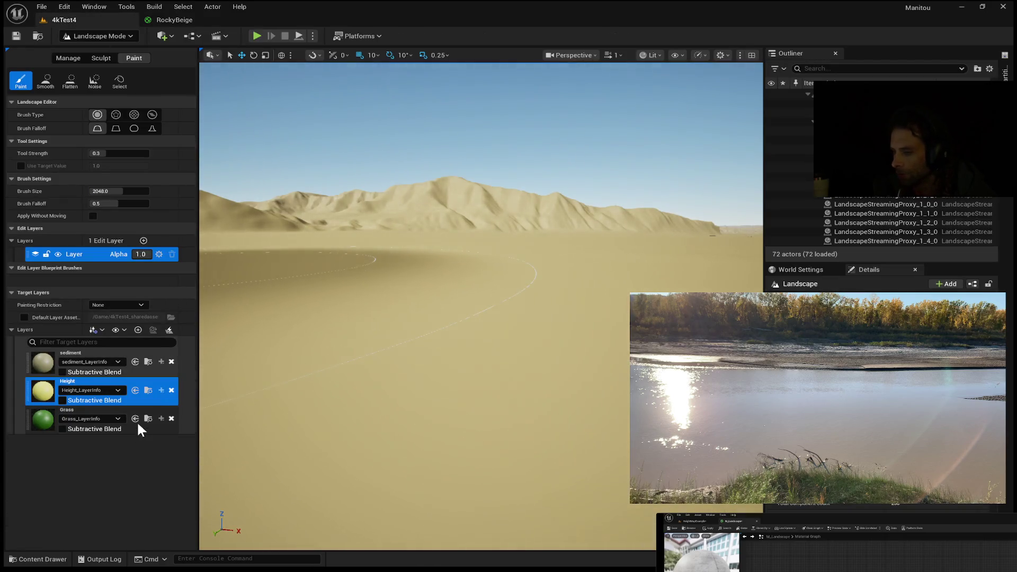
- Select the sediment layer, then tick Heightmap File in the landscape Import settings
click(153, 368)
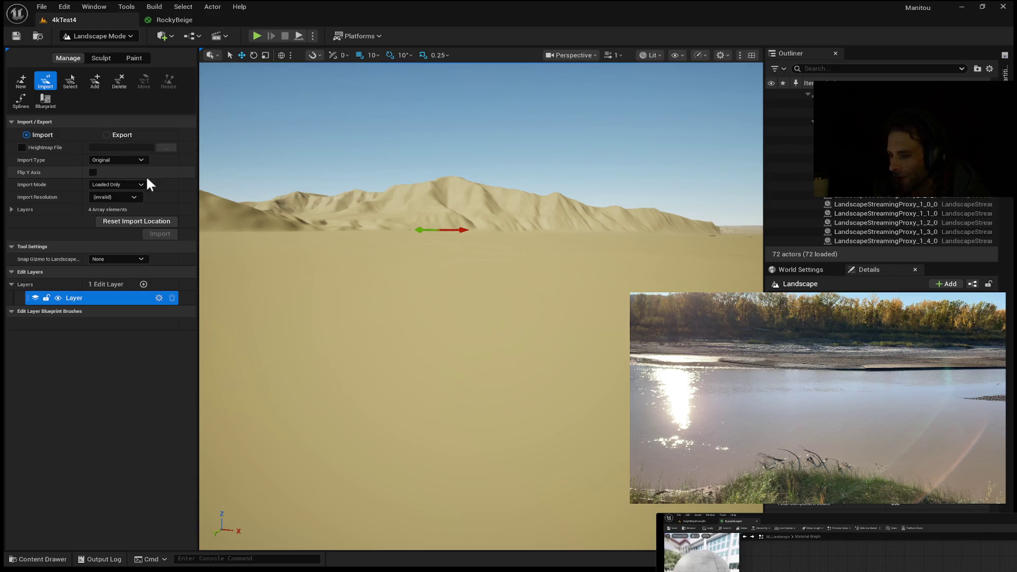
click(137, 59)
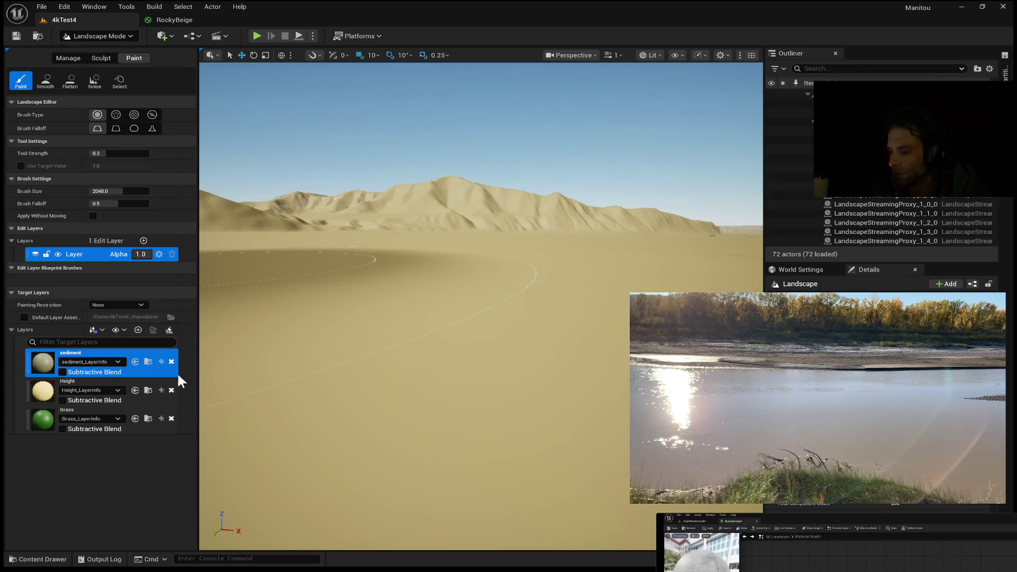
key(shift+1)
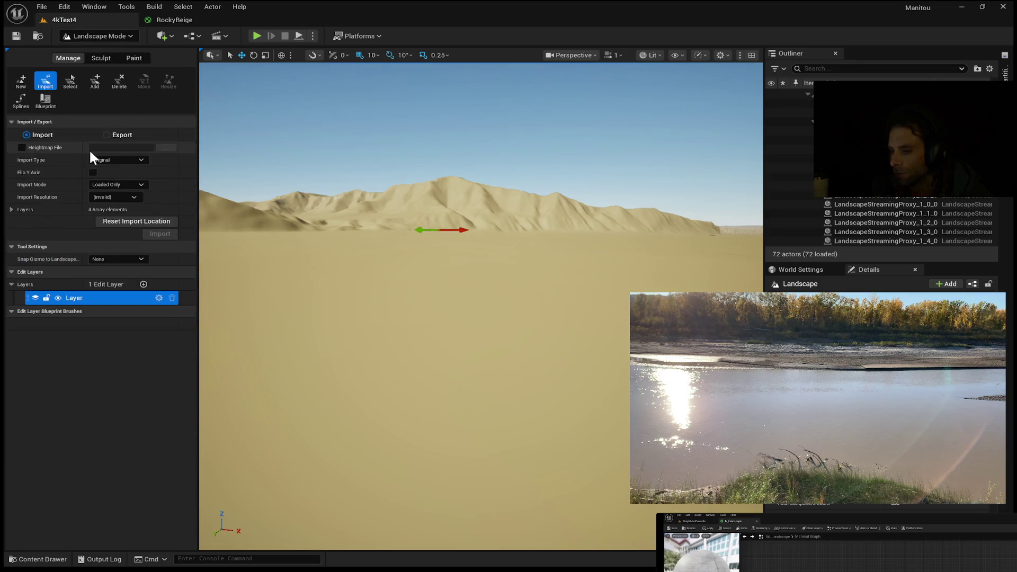
click(21, 147)
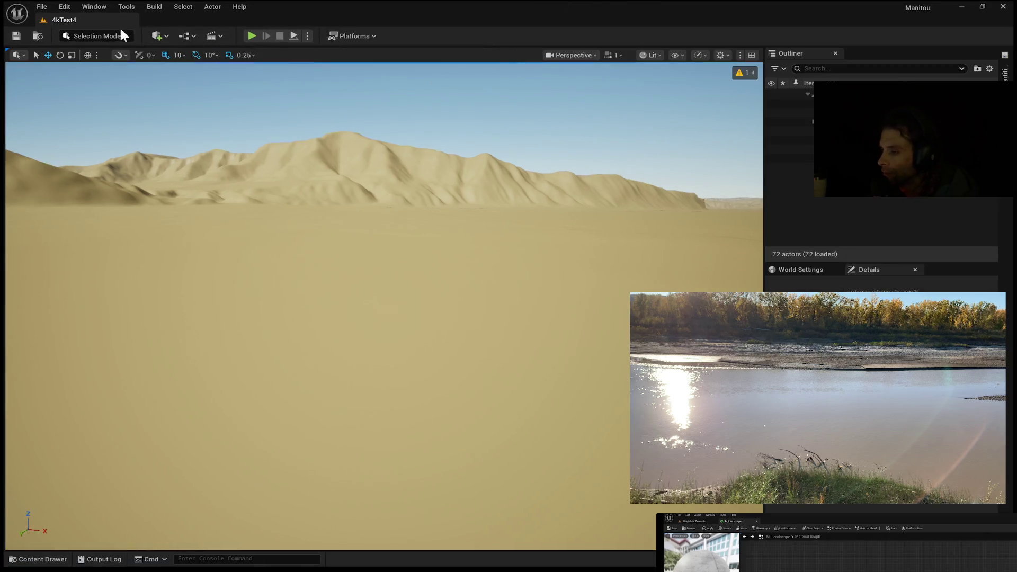
- Re-enter Landscape Mode with the Paint tab listing sediment, Height and Grass layers
key(shift+2)
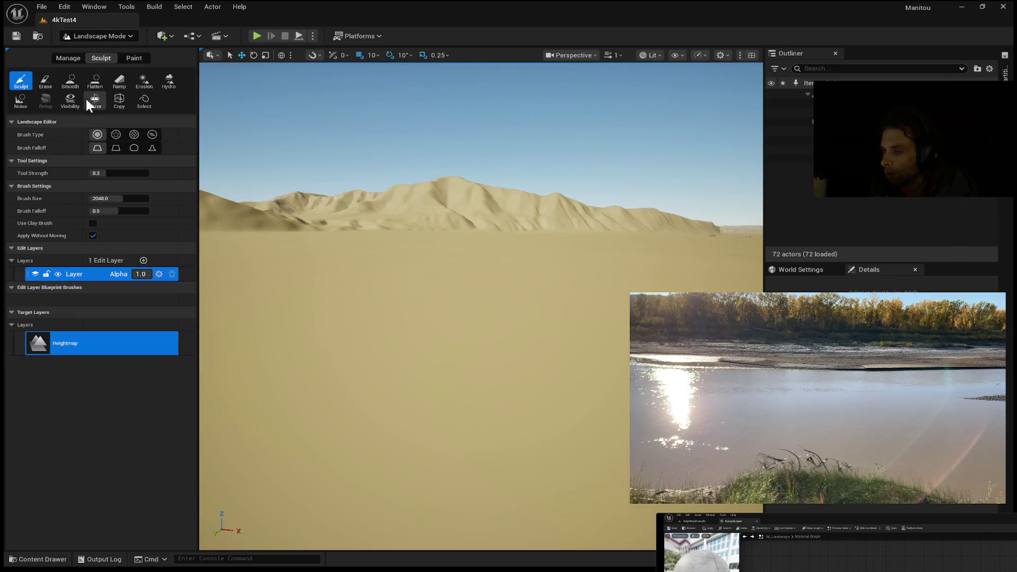
click(134, 59)
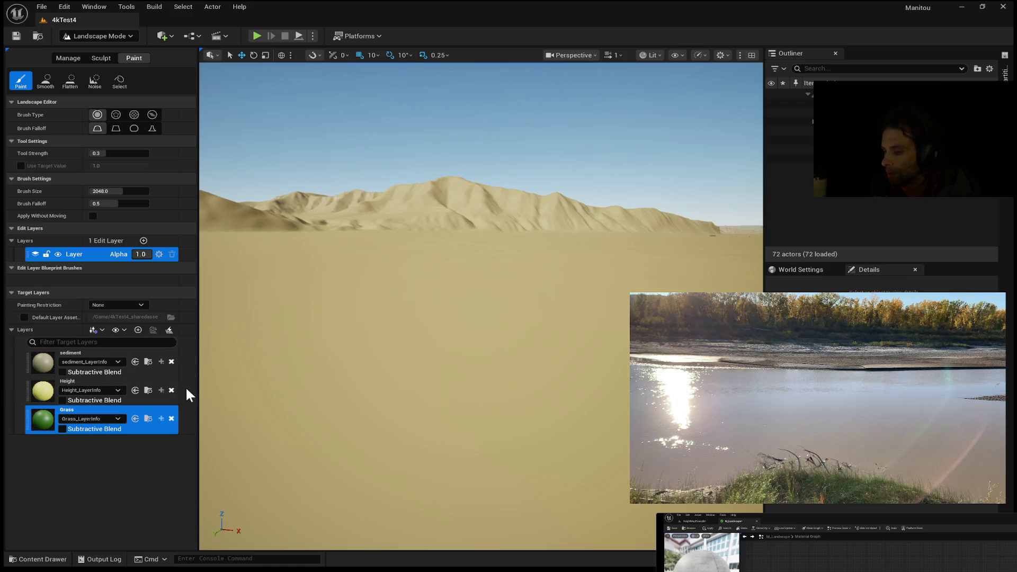
- Switch to the landscape Import tool and tick the Heightmap File checkbox
key(ctrl+1)
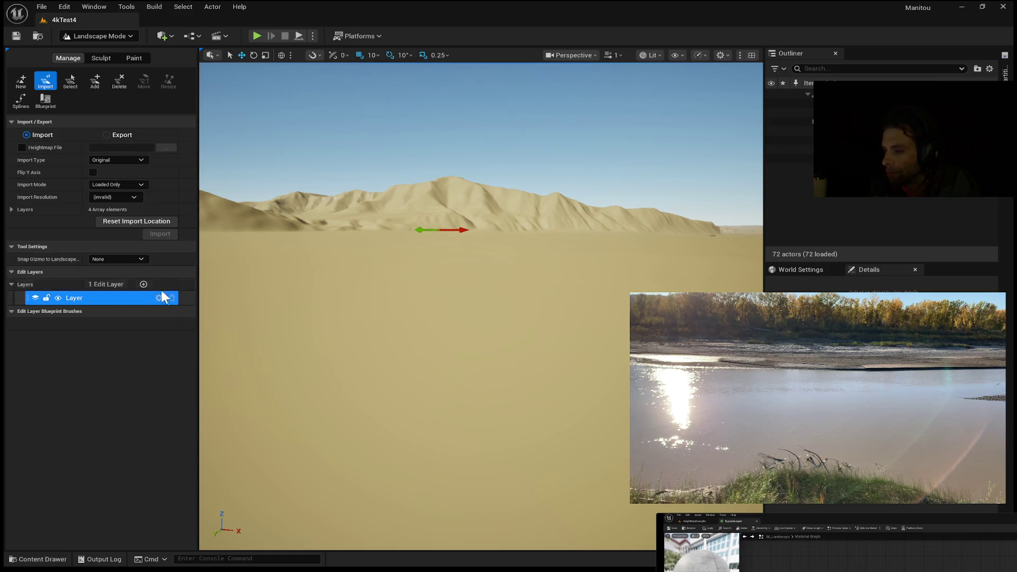
click(134, 58)
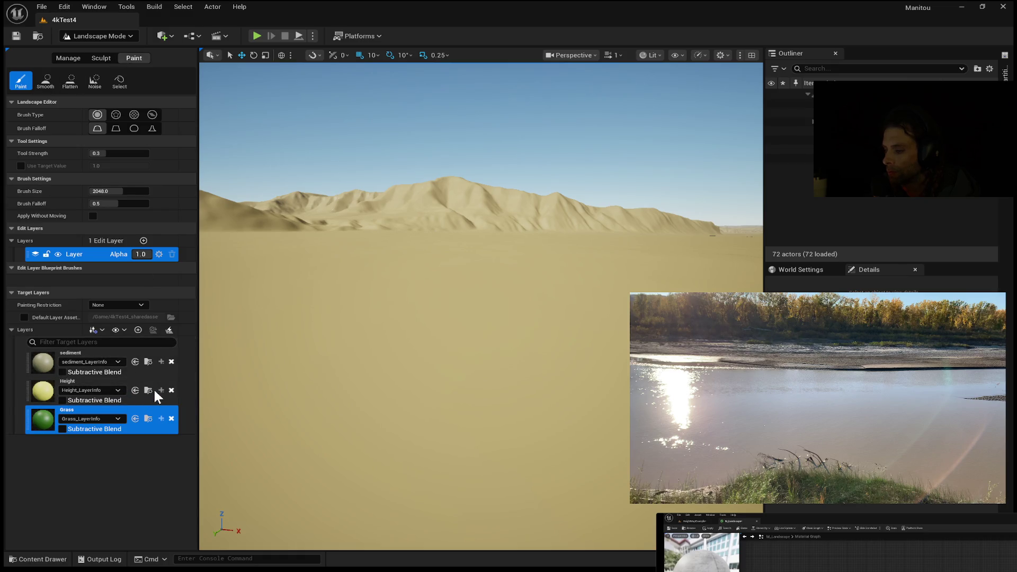
key(shift+1)
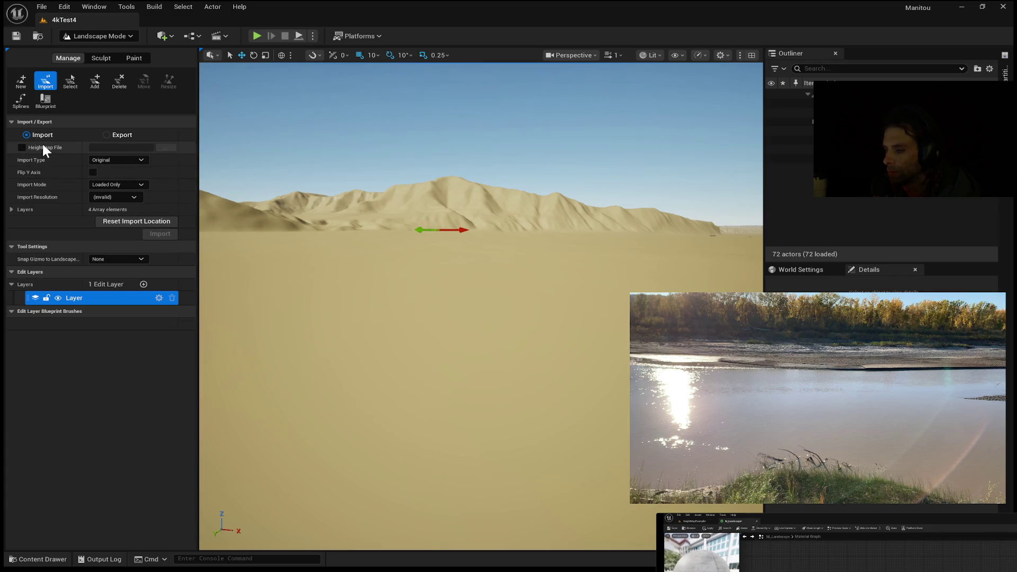
click(22, 147)
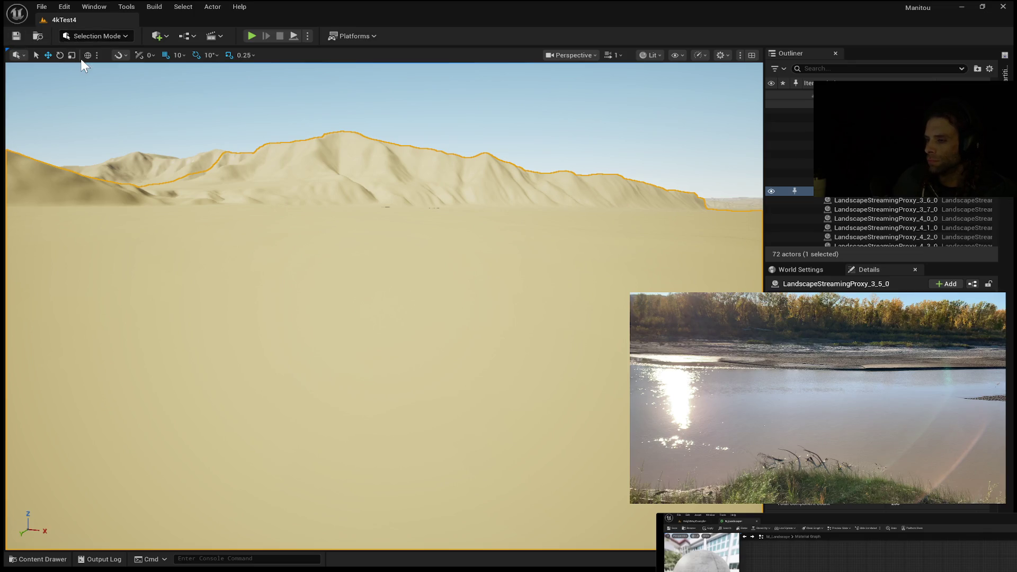
- Return to Landscape Mode's Paint tools and narrow the tools panel to widen the viewport
key(shift+2)
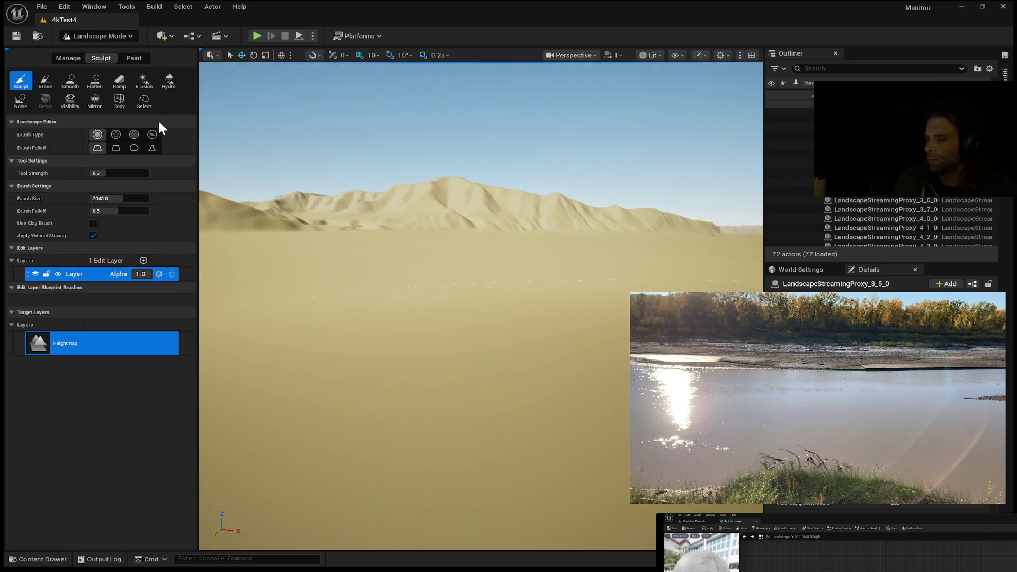
click(134, 58)
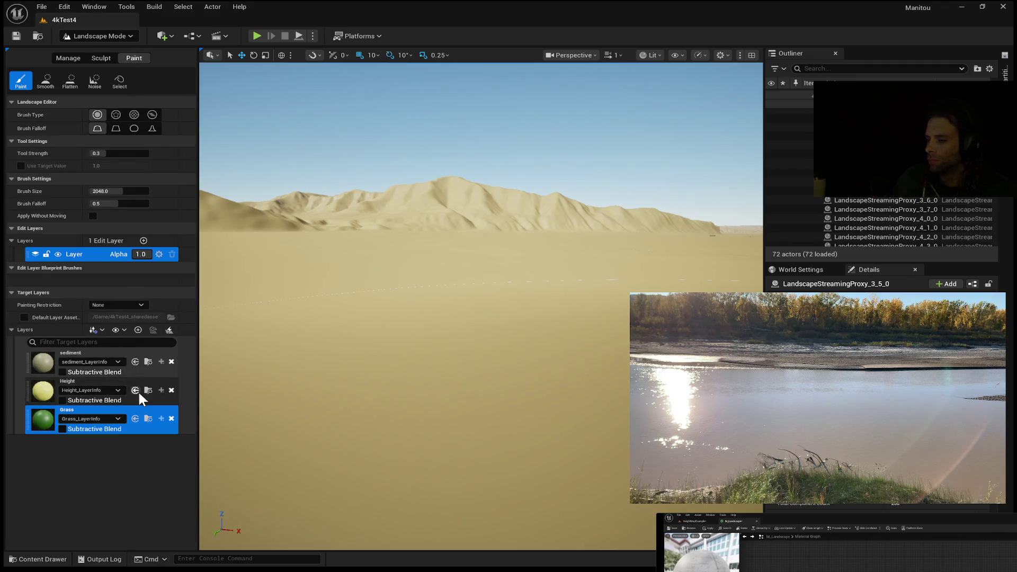
drag(199, 377, 192, 373)
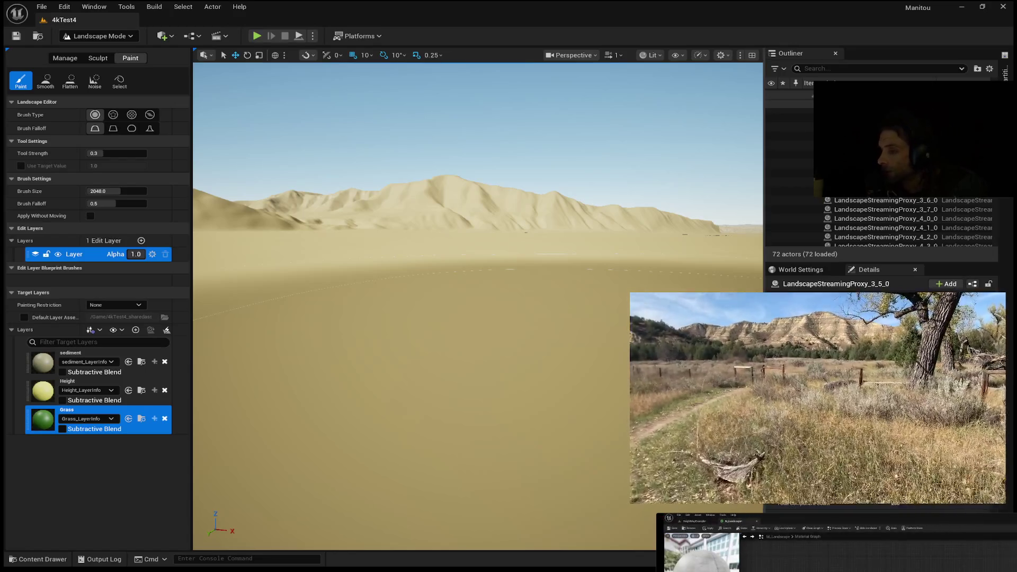
- Browse the Content folder's layer info assets and heightmap and mask textures in the Content Drawer
key(f)
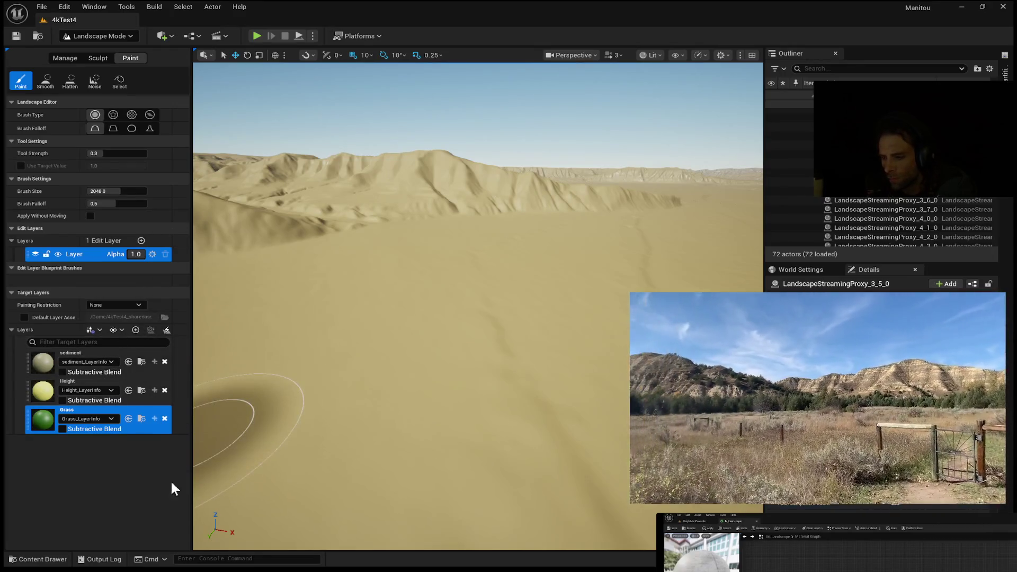
click(39, 559)
scroll(604, 414, down, 5)
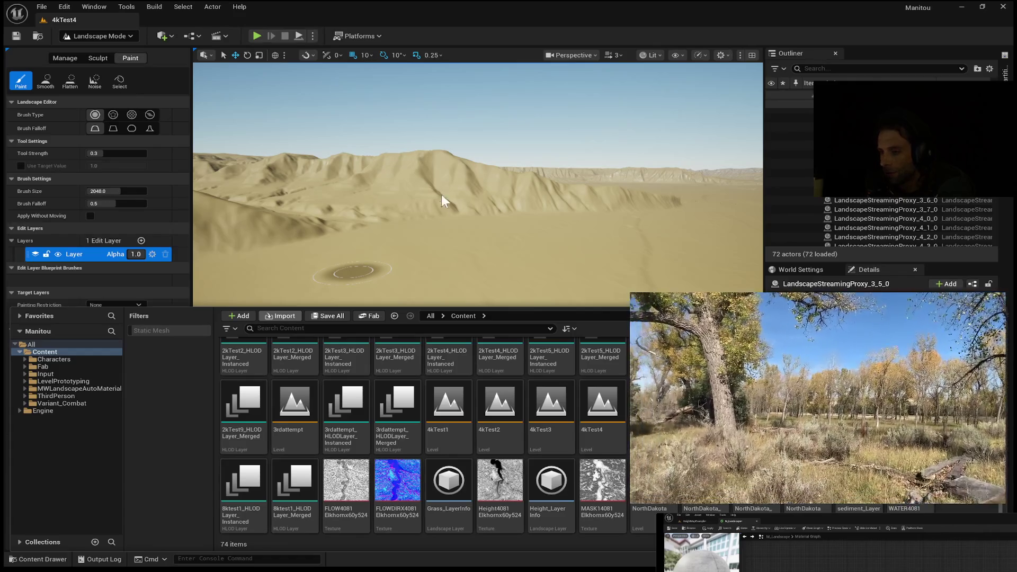
drag(472, 161, 483, 162)
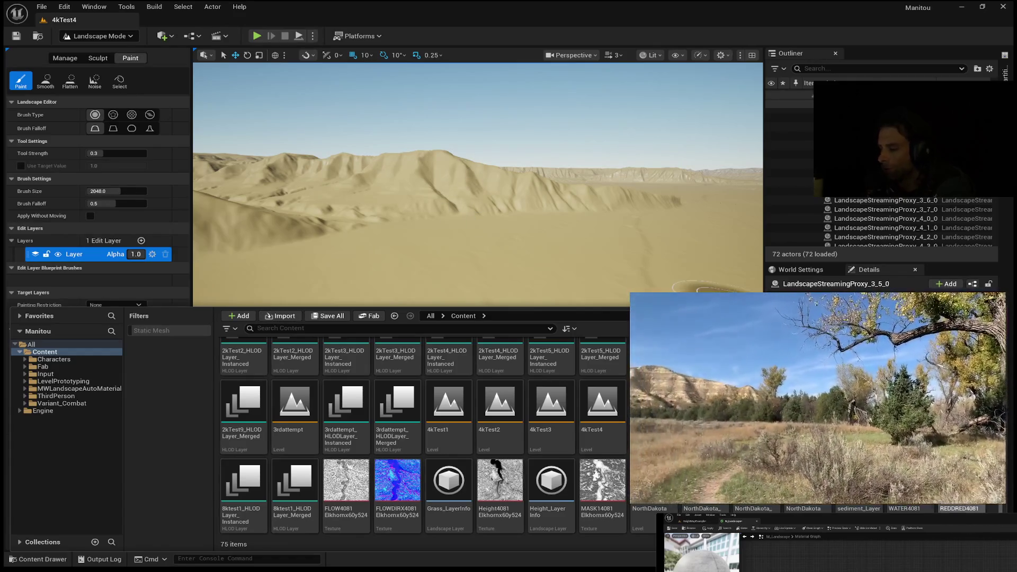
- Add the Layer1 edit layer, tick Heightmap File and browse for a heightmap to import
key(ctrl+space)
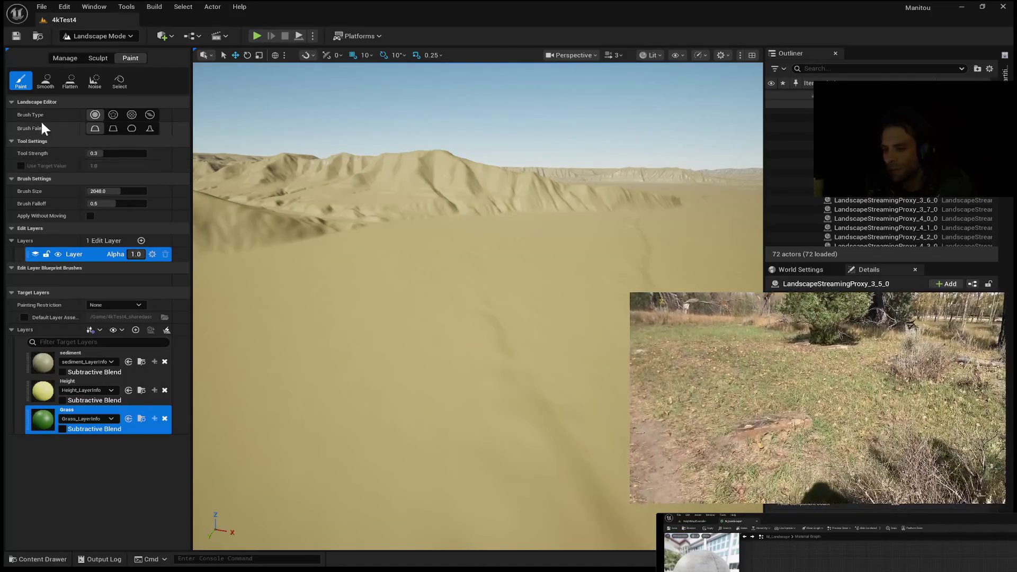
click(101, 355)
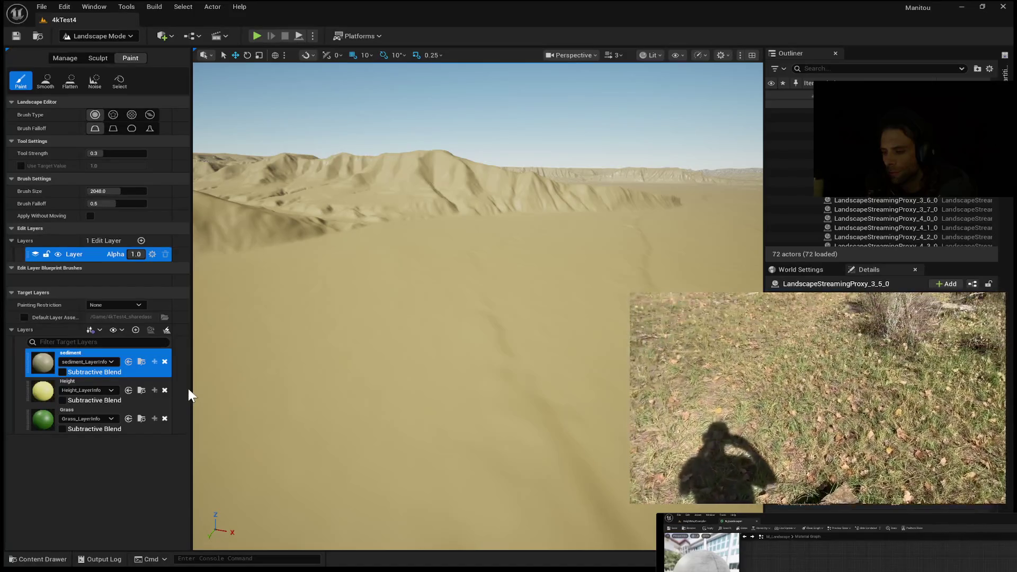
key(shift+1)
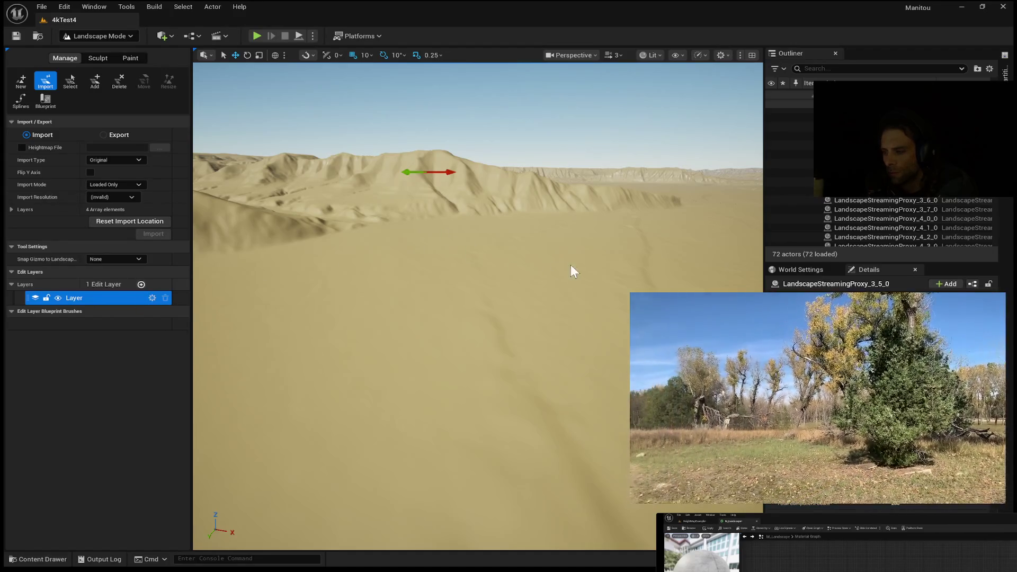
click(141, 285)
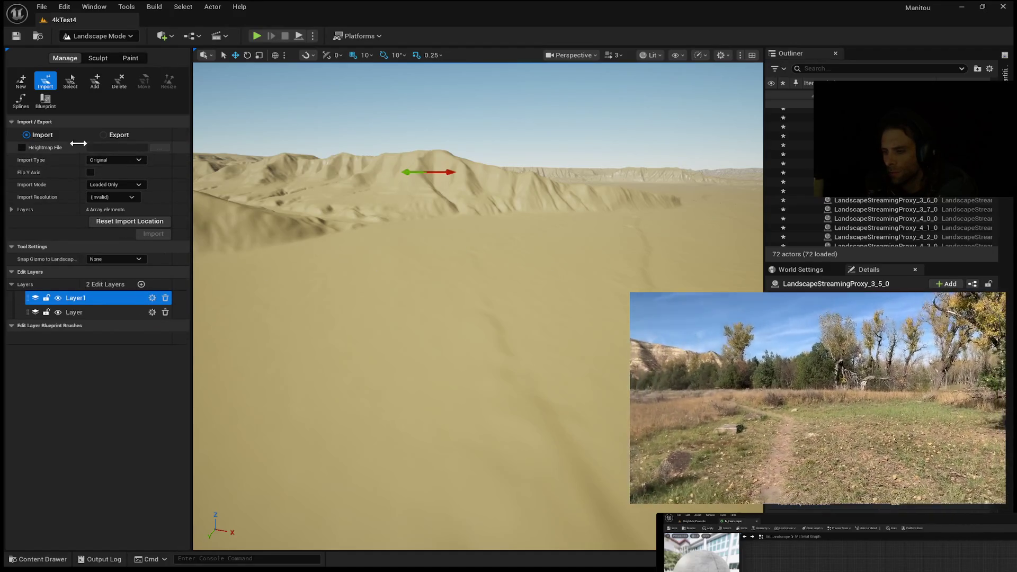
click(22, 147)
click(154, 149)
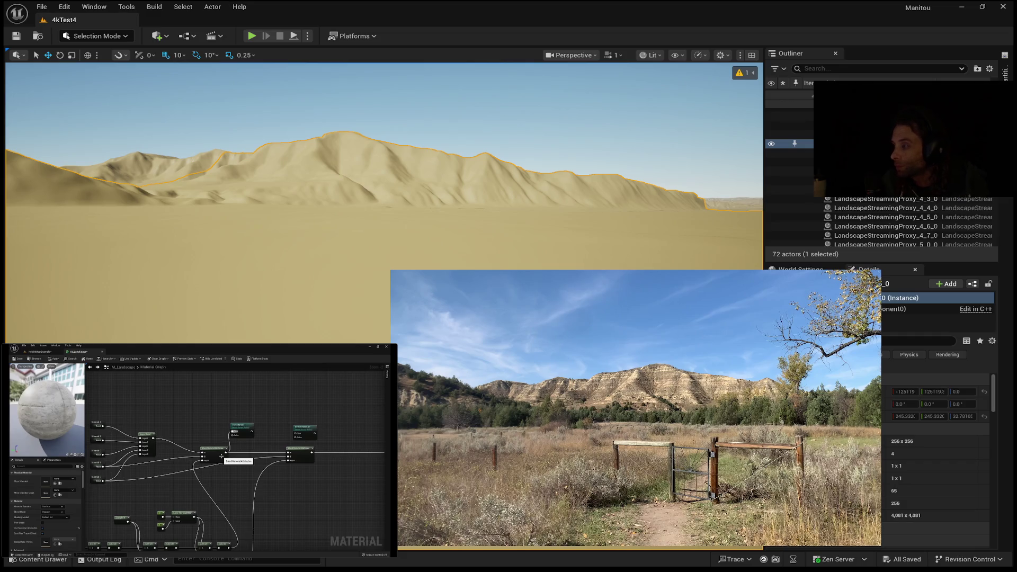
- Enter Landscape Mode's Sculpt tools, with brush size 2048.0 and tool strength 0.3
mouse_move(199, 450)
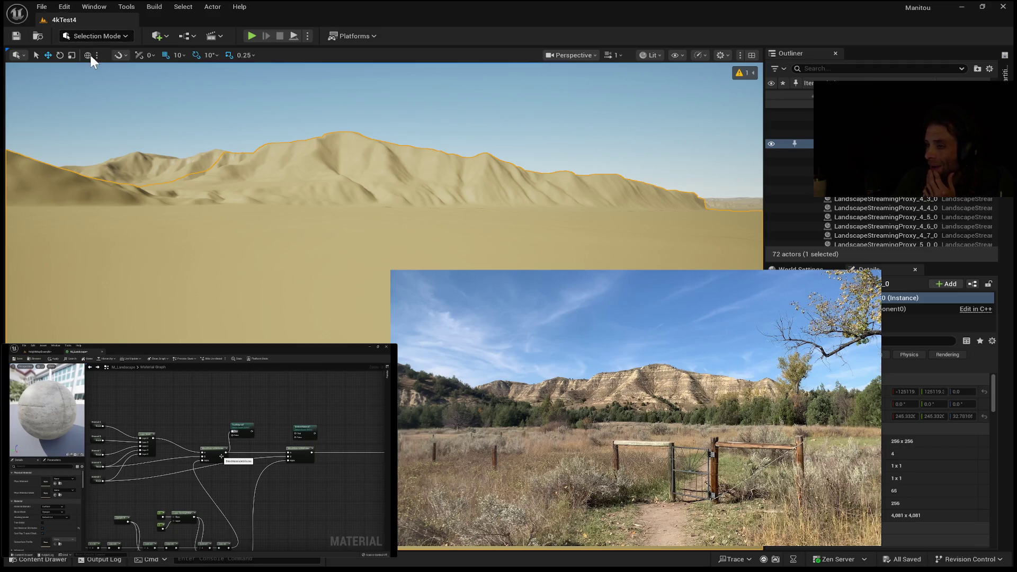
key(shift+2)
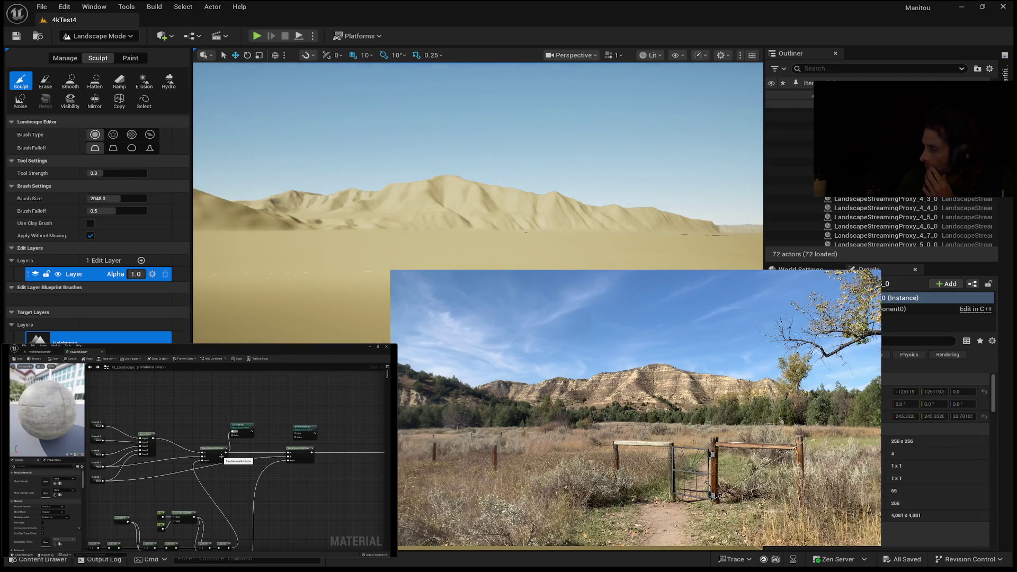
- Resume the reference video, switch Landscape Mode to Paint, and open the Content Drawer
mouse_move(257, 442)
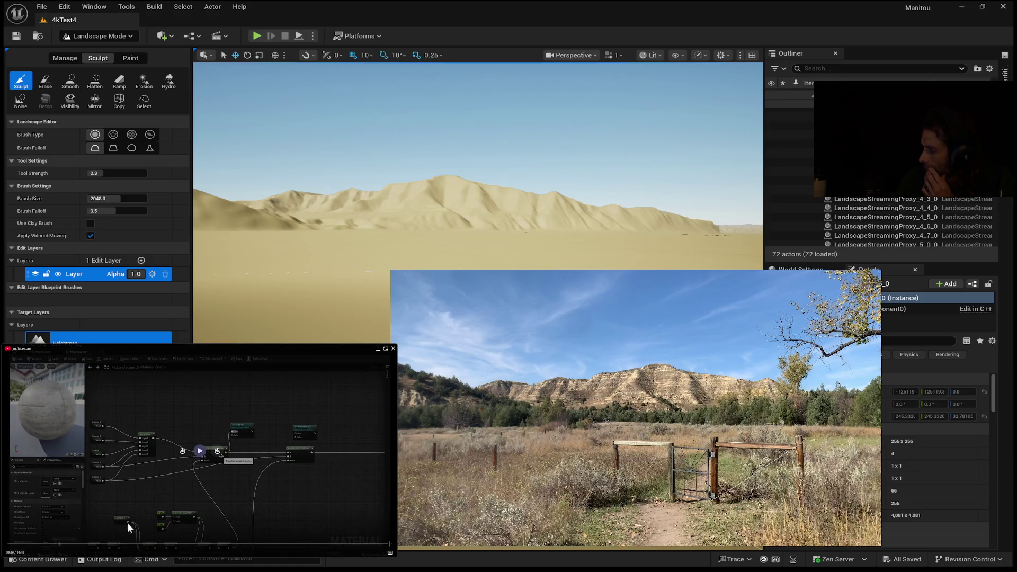
click(12, 495)
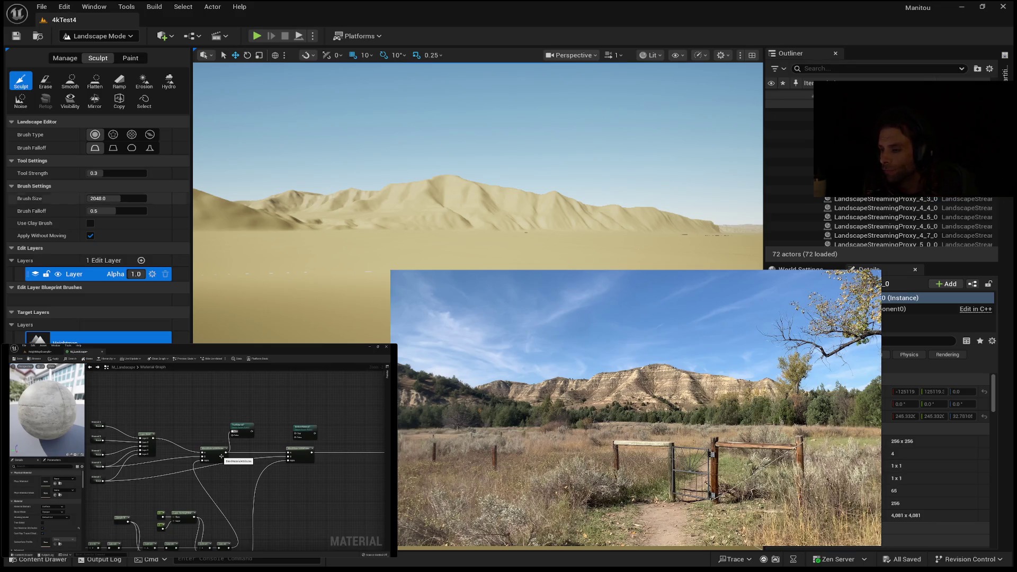
click(128, 56)
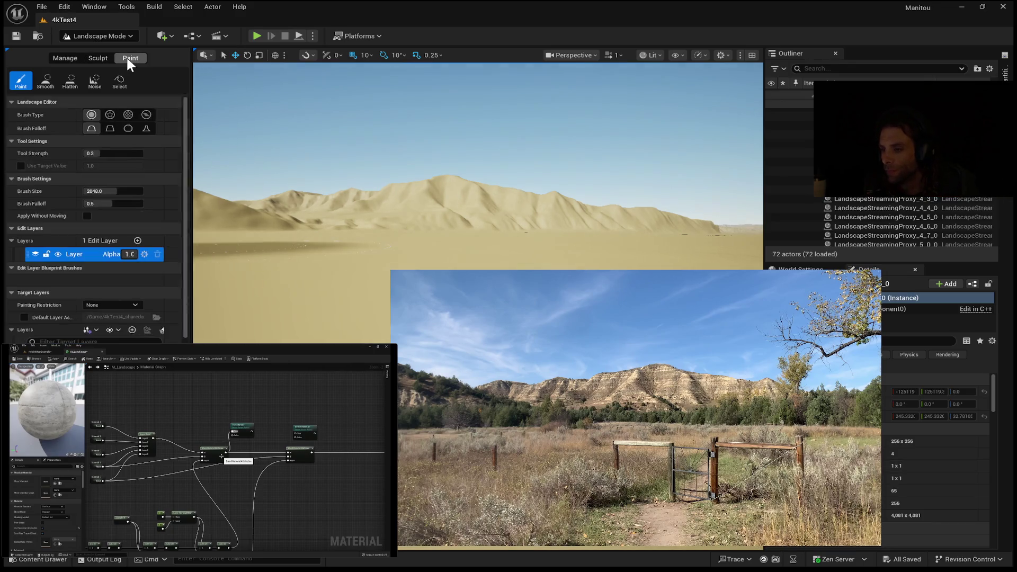
click(48, 561)
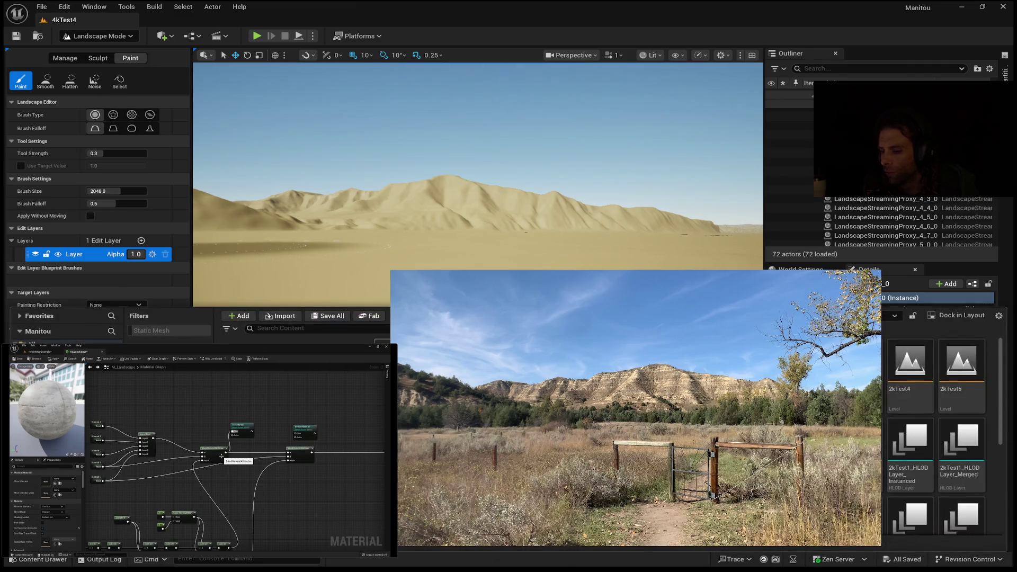
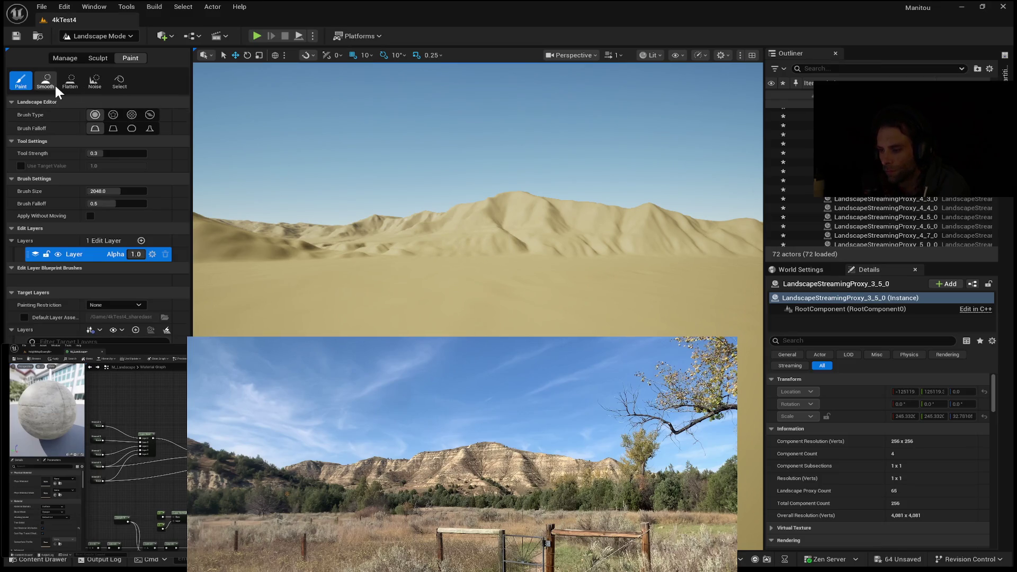
- Raise the camera speed and fly over the eroded ridges and sandy flats, then start Play mode
click(121, 82)
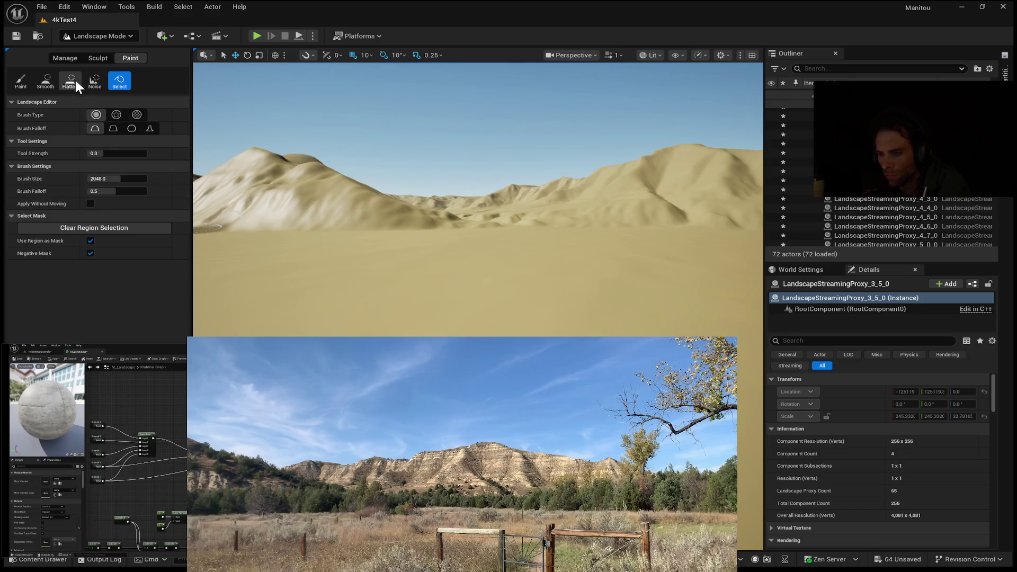
click(30, 78)
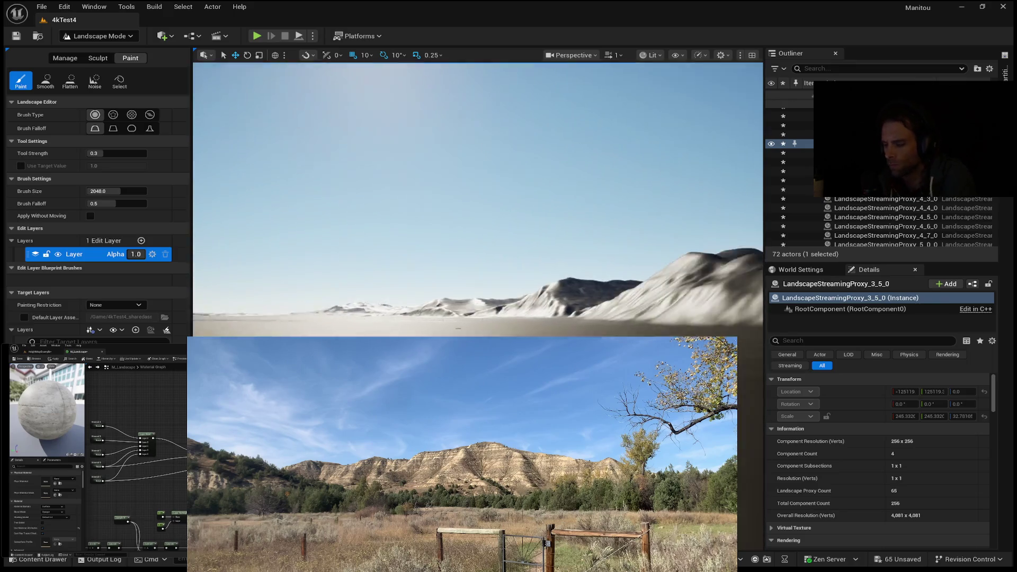
scroll(476, 199, up, 3)
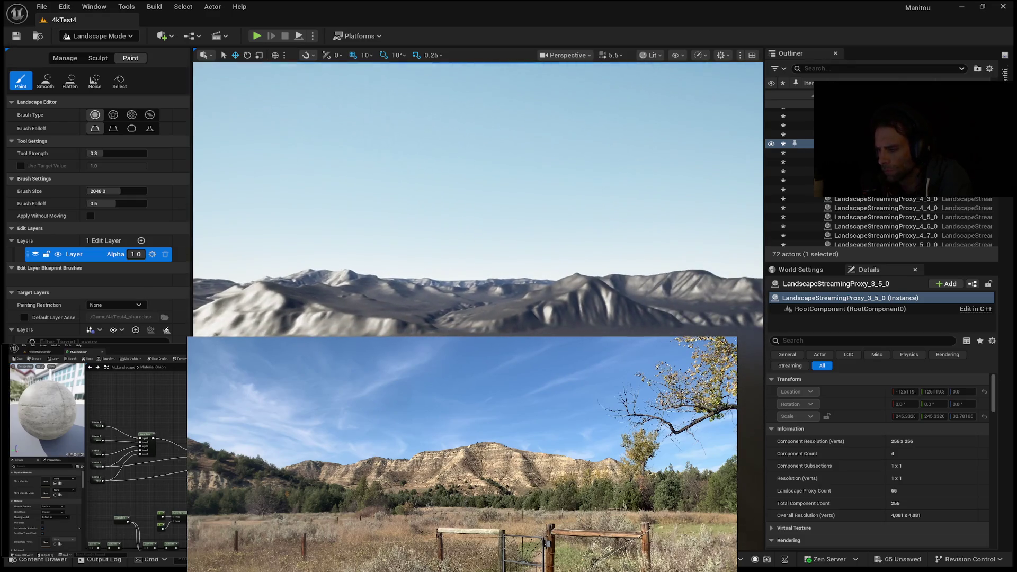
scroll(265, 276, up, 3)
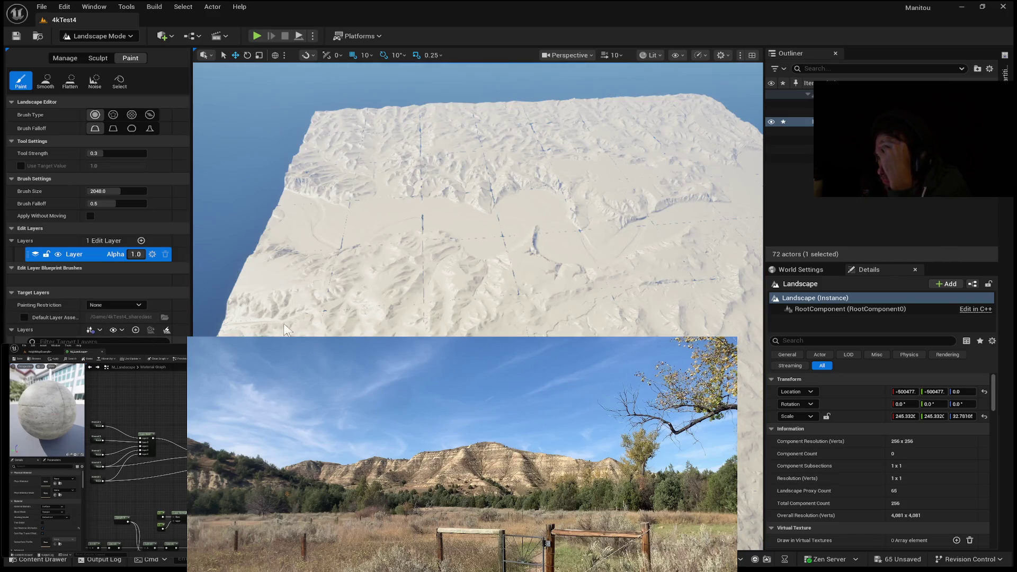
drag(372, 315, 345, 254)
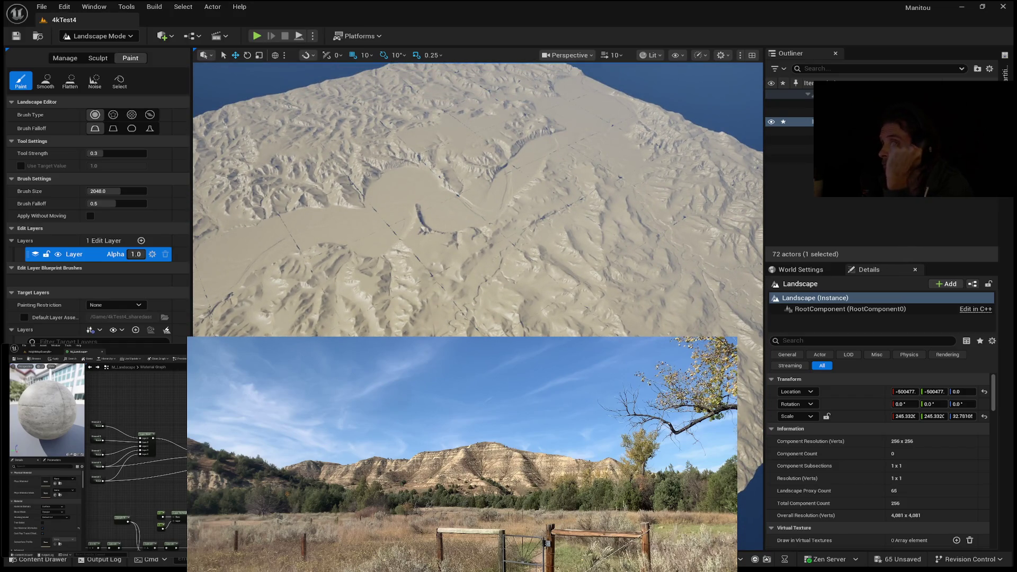
drag(345, 254, 345, 286)
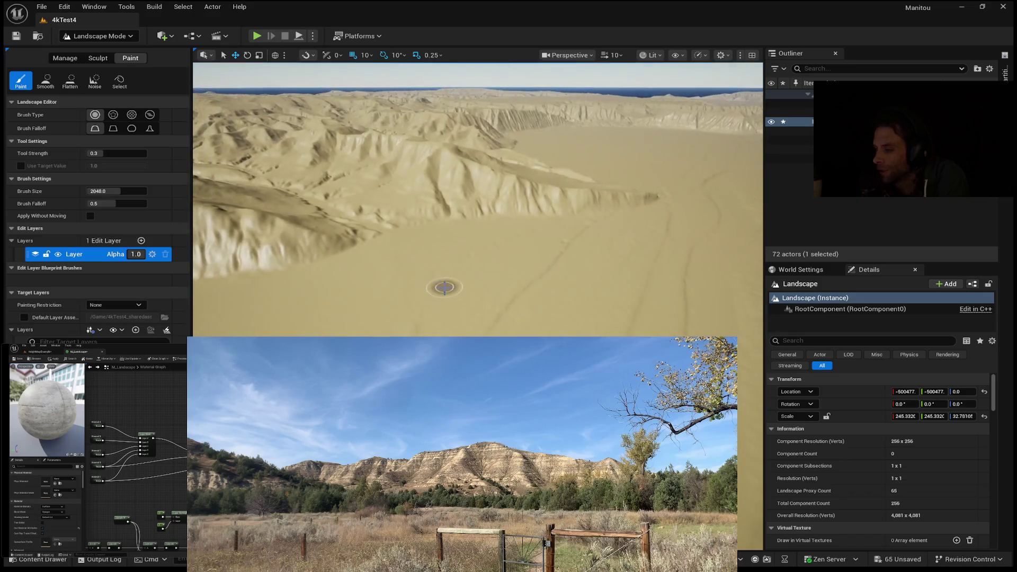
key(alt+p)
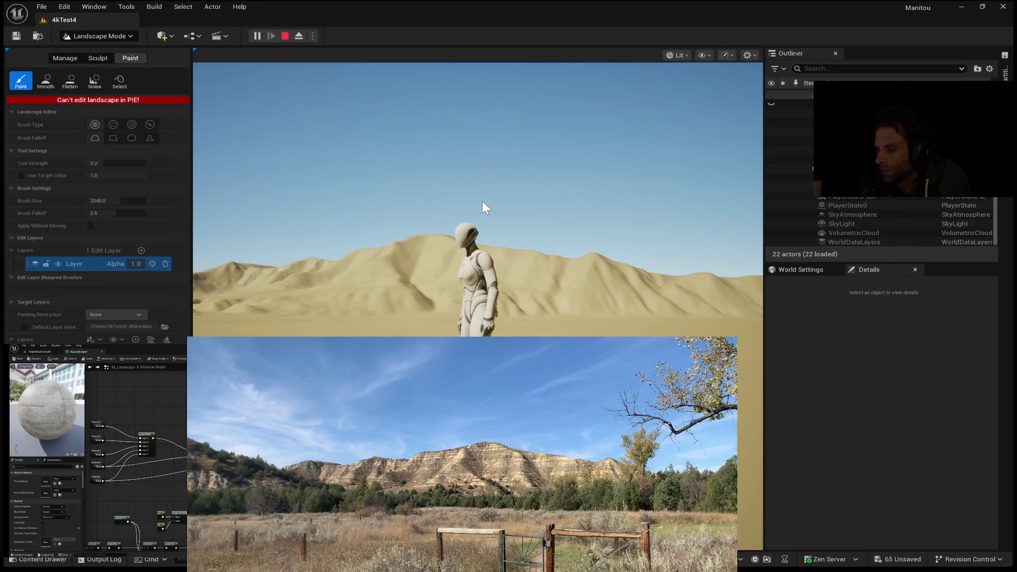
- Restart the play session, run the mannequin toward the dune, and stop playing
key(Escape)
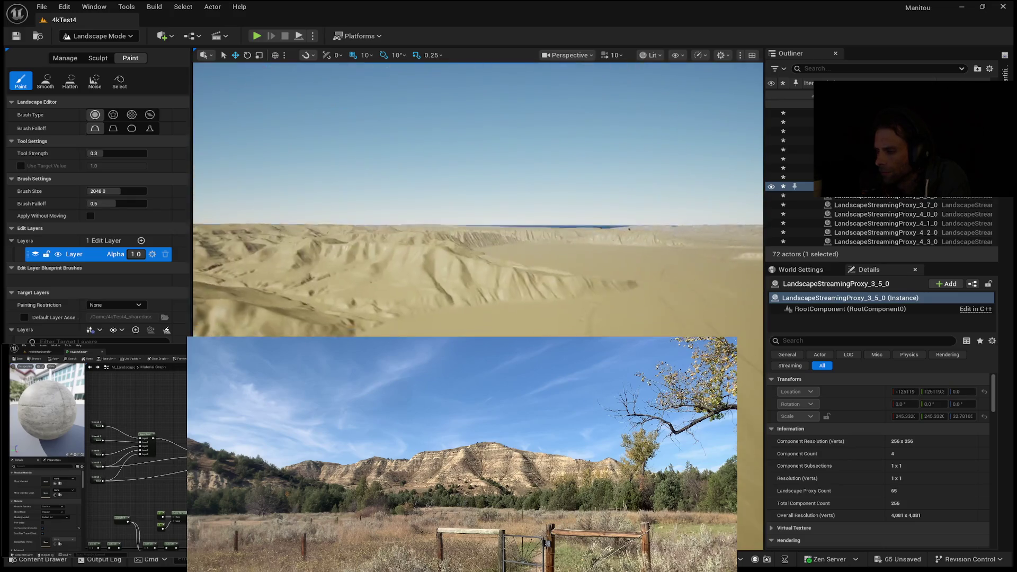
scroll(477, 199, down, 3)
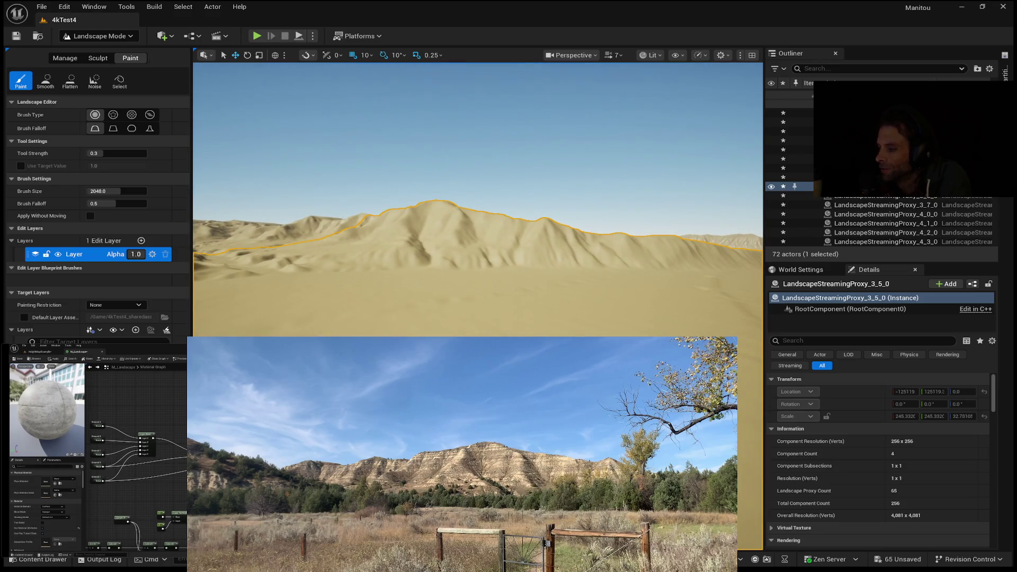
key(alt+p)
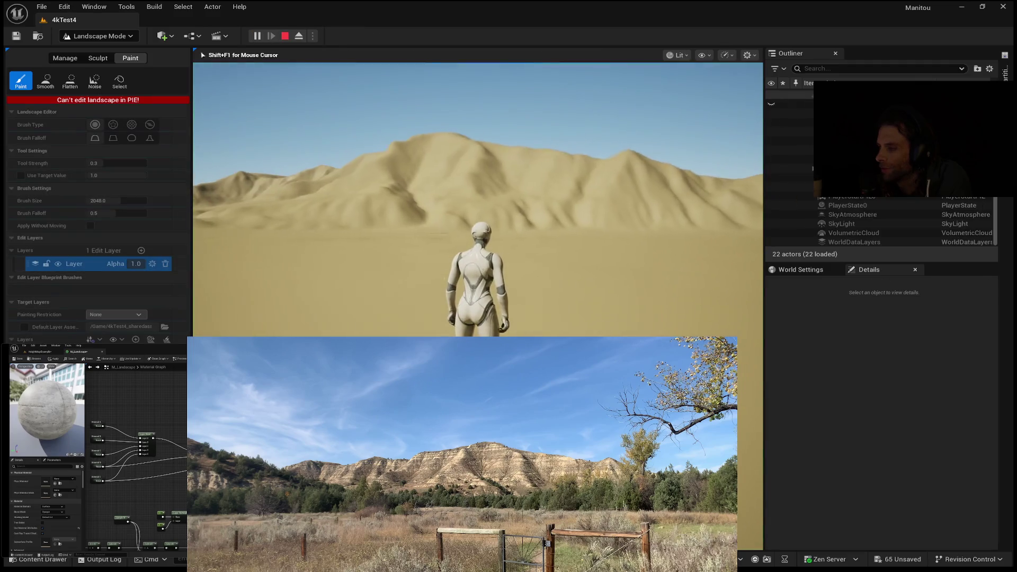
key(w)
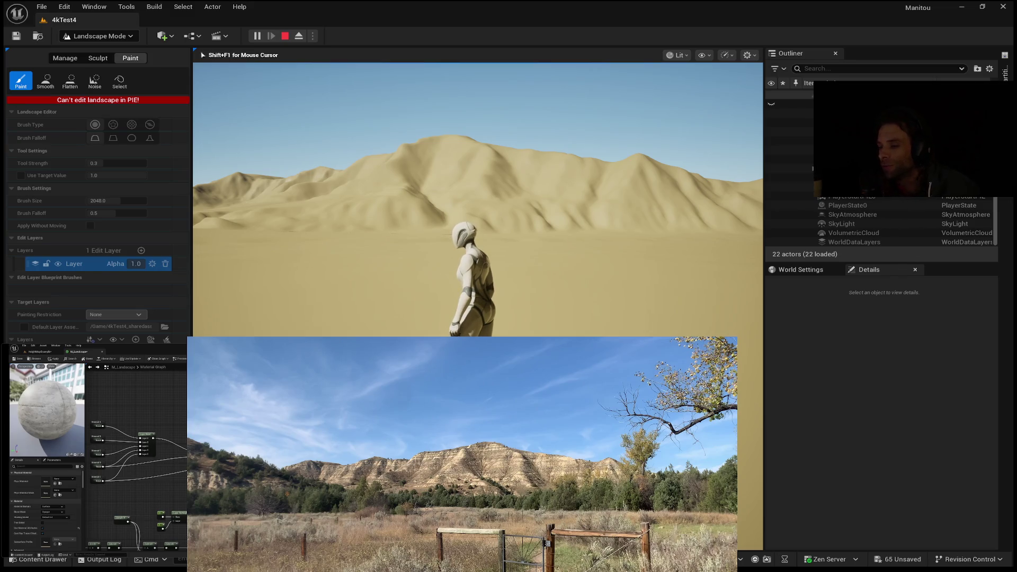
key(Escape)
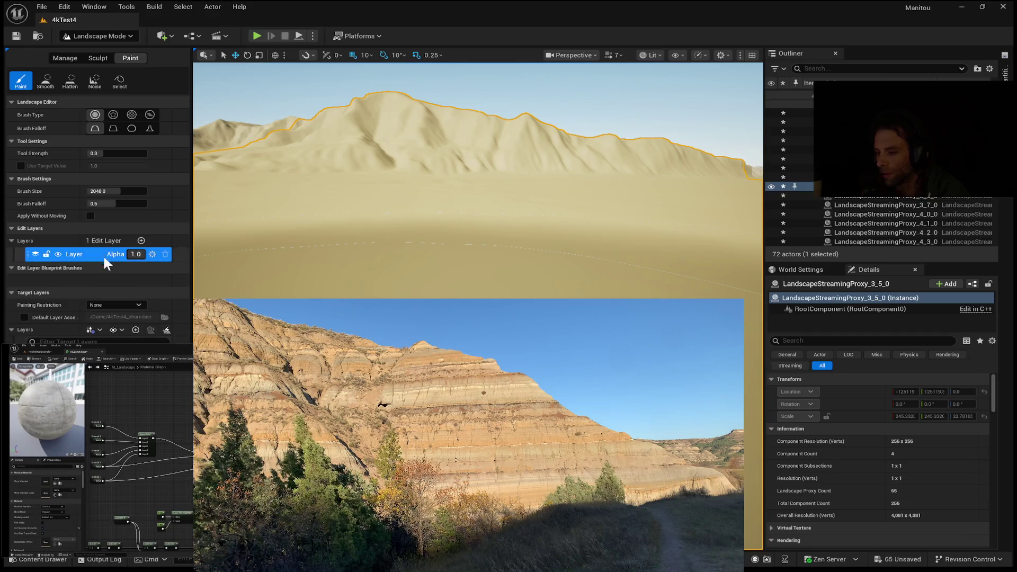
- Open the Content Drawer to browse the project's assets
click(40, 560)
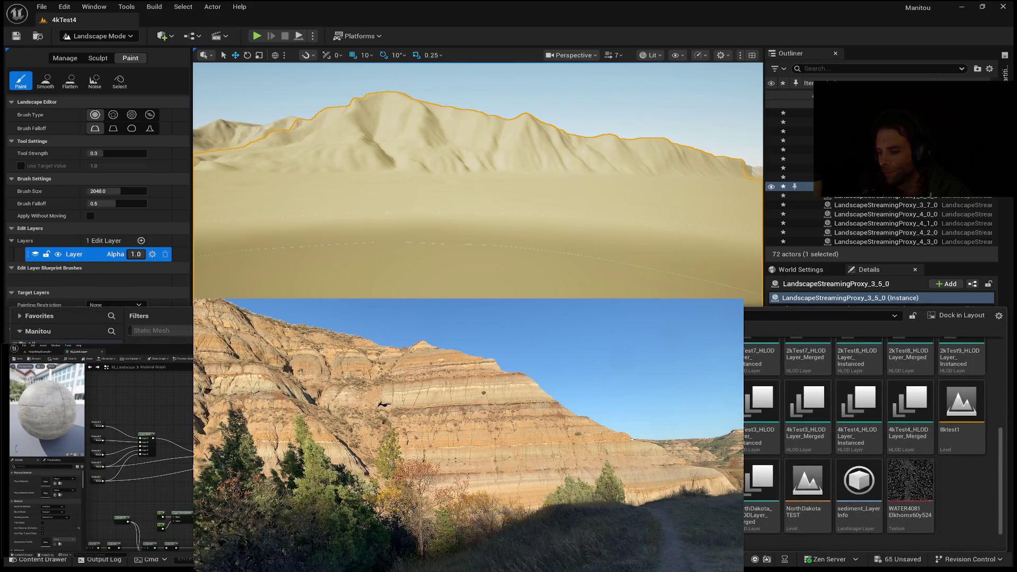
- Open the FLOWDIRX4 texture, check its red, green and blue channels one at a time, then close it
double_click(910, 479)
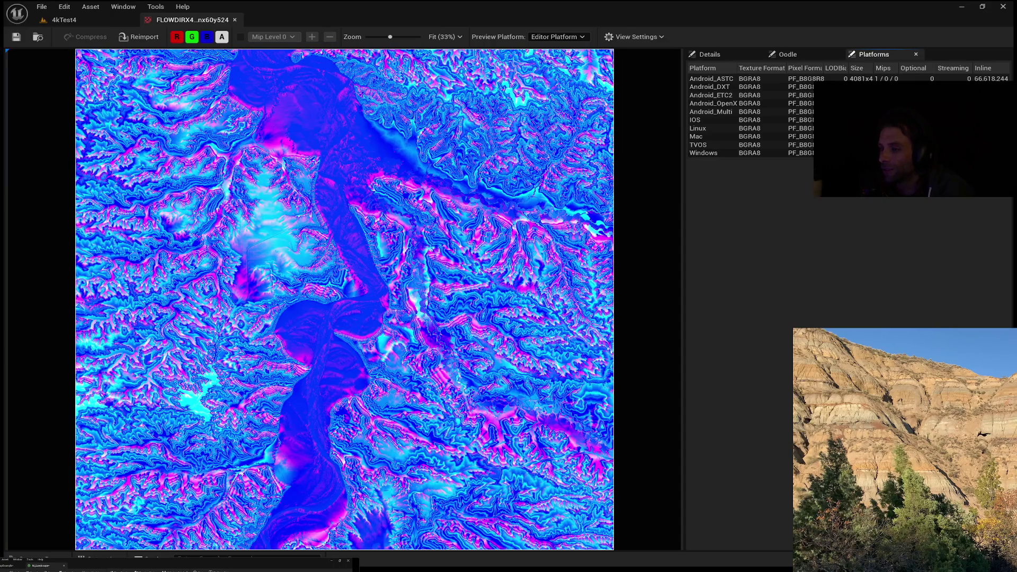
click(176, 35)
click(174, 35)
click(192, 37)
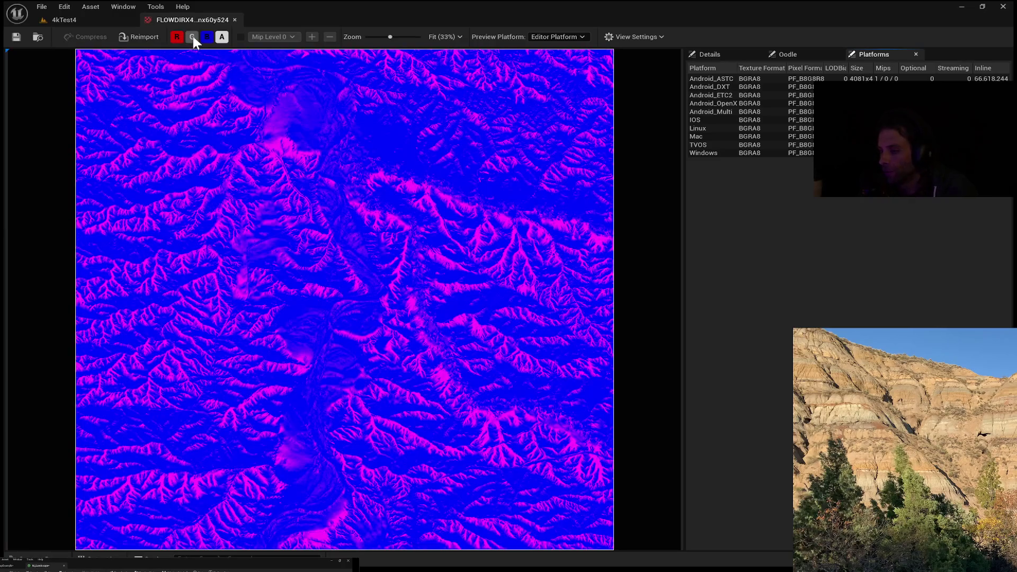
click(193, 36)
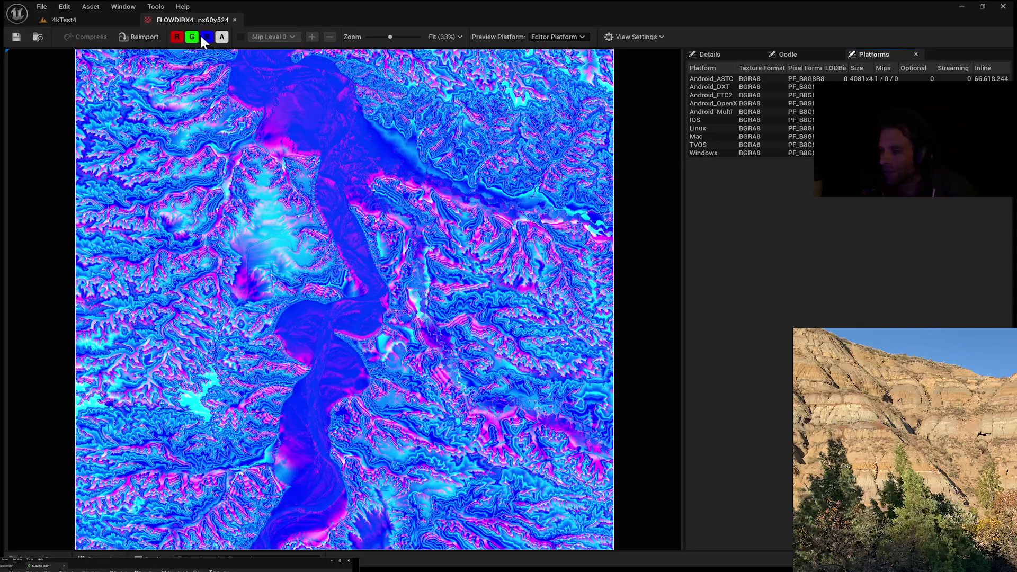
click(207, 37)
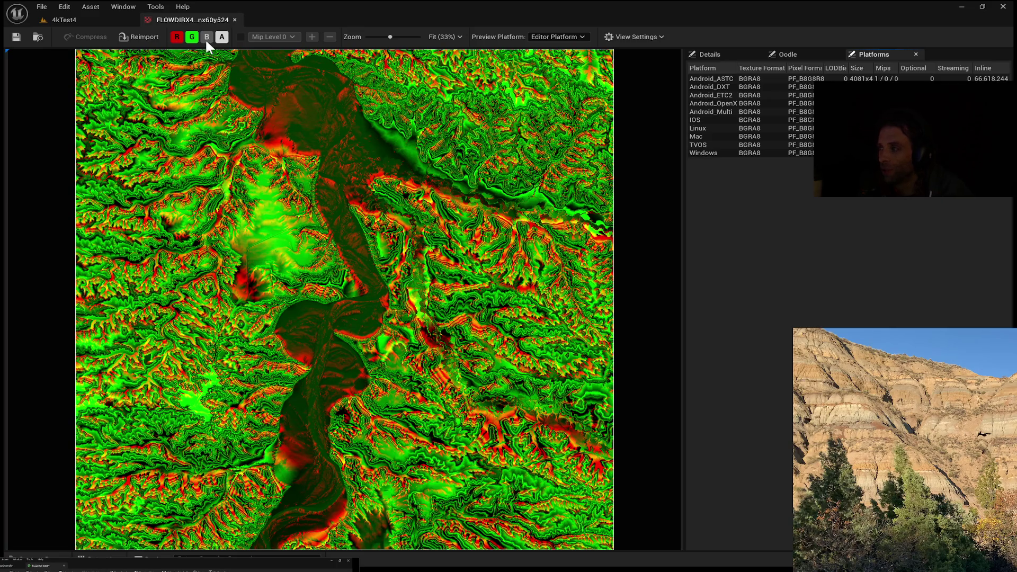
click(205, 38)
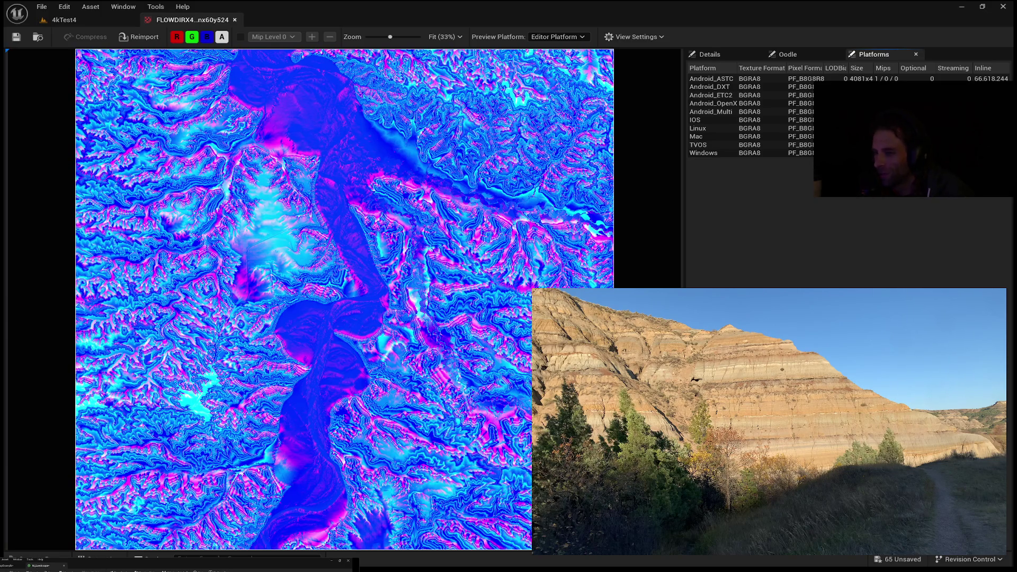
click(235, 20)
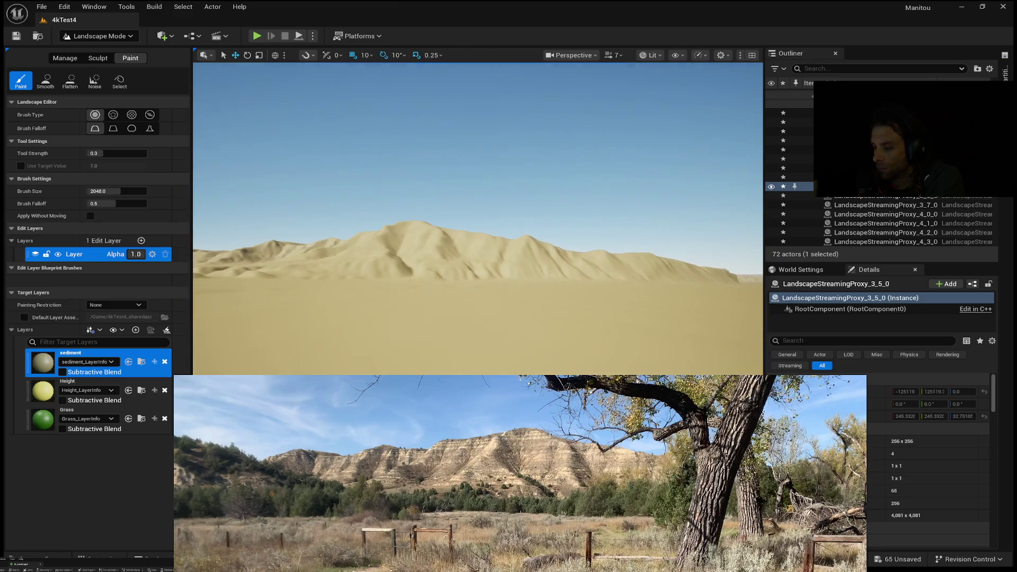
- Lower the viewport camera speed to 3.5
scroll(477, 212, down, 2)
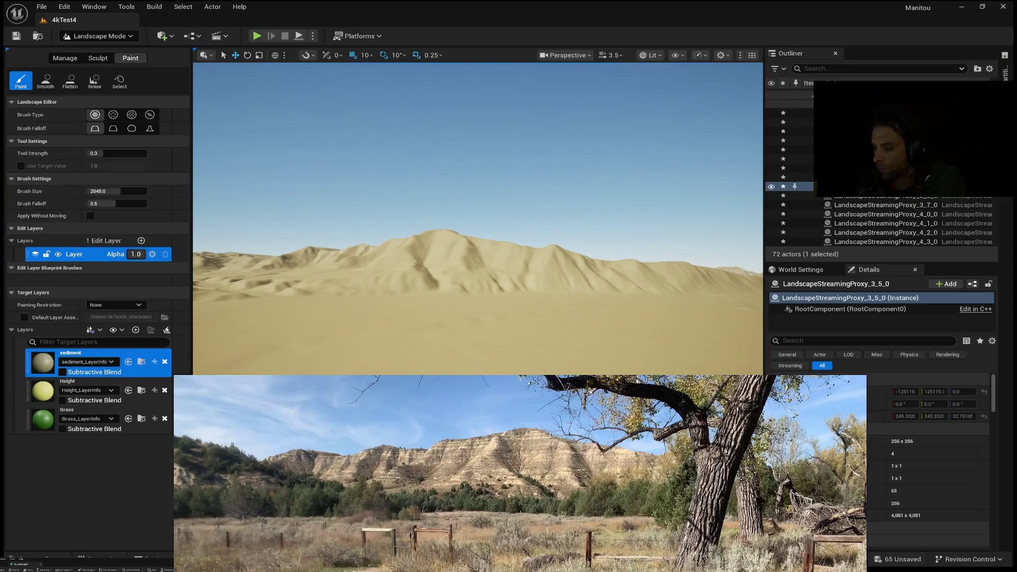